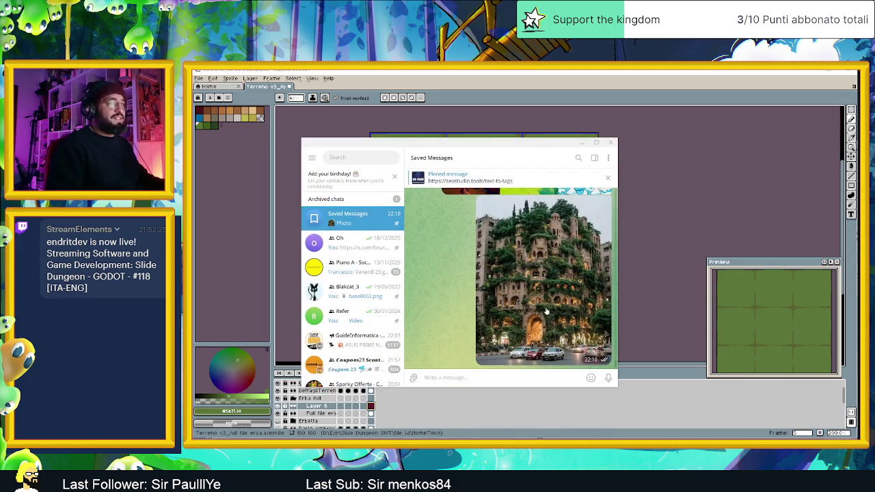
# Step: Save the building photo from Saved Messages into the Download folder
pyautogui.click(546, 311)
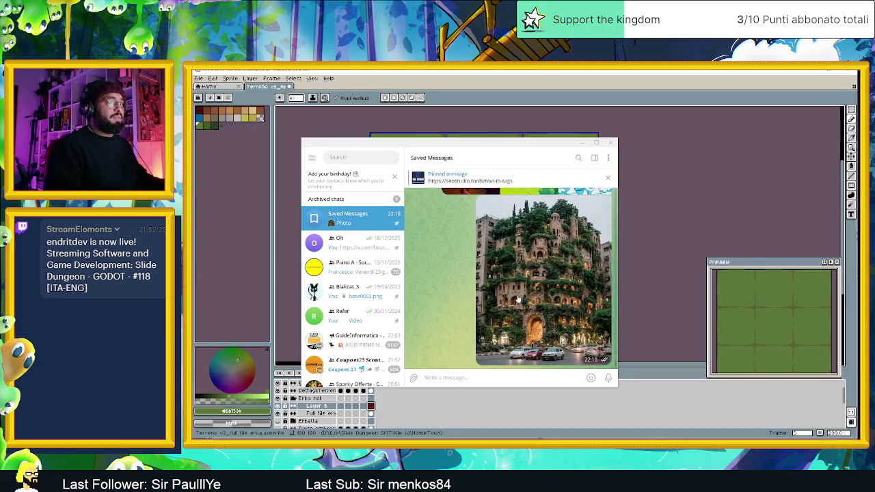
pyautogui.rightClick(526, 296)
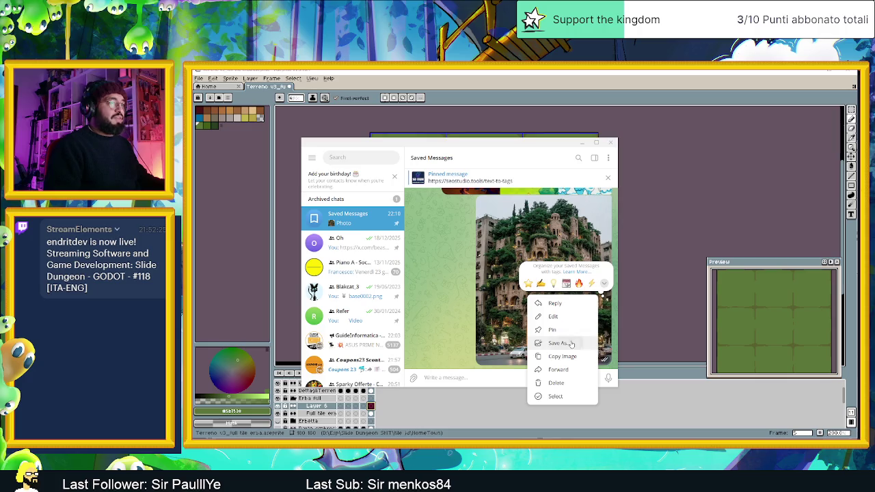
pyautogui.click(570, 343)
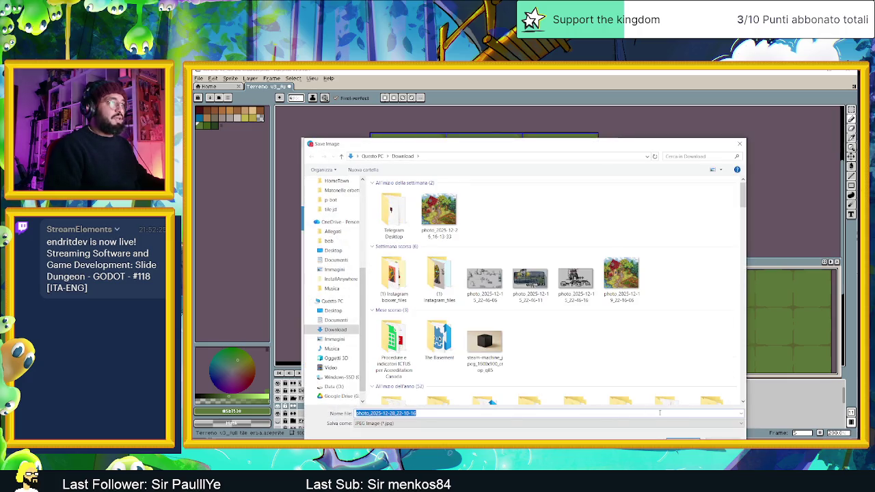
pyautogui.press('Return')
# Step: Save an older chat photo into Download too, then minimize Telegram
pyautogui.scroll(1, 538, 239)
pyautogui.scroll(1, 539, 239)
pyautogui.rightClick(551, 218)
pyautogui.click(585, 283)
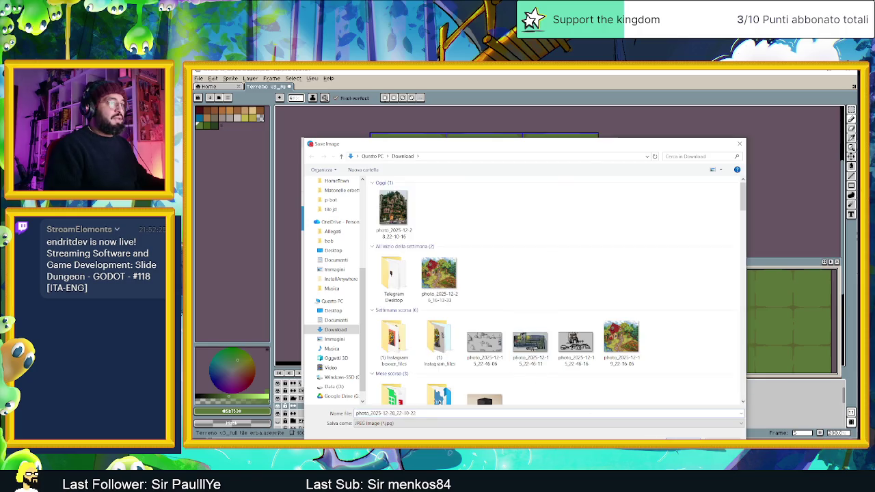
pyautogui.press('Return')
pyautogui.click(581, 143)
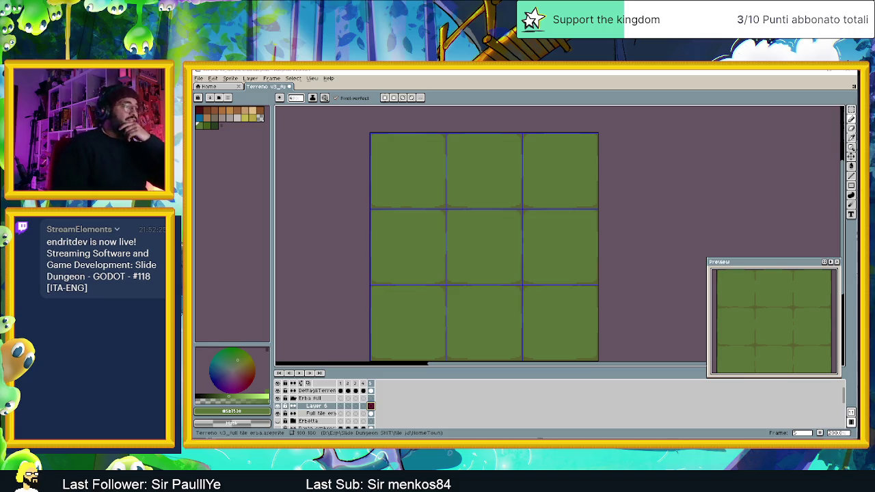
# Step: Open Download from File Explorer's taskbar jump list and select the newest saved photo
pyautogui.hotkey('alt', 'Tab')
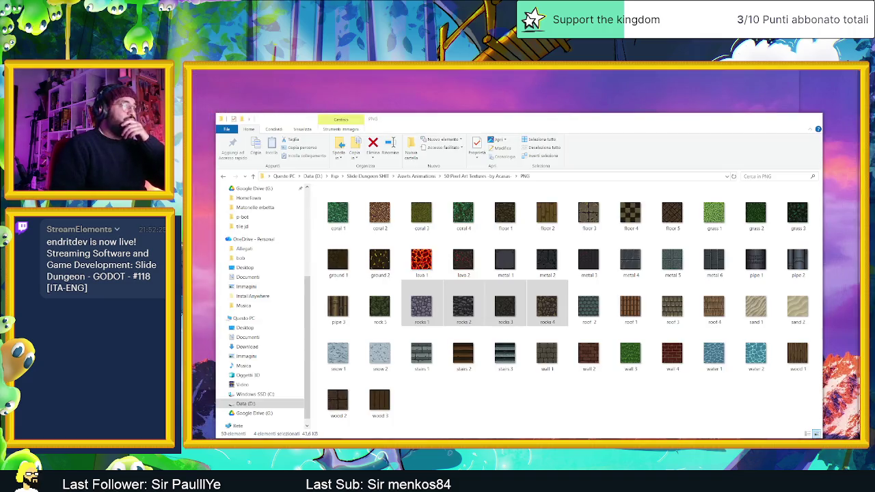
pyautogui.hotkey('alt', 'Tab')
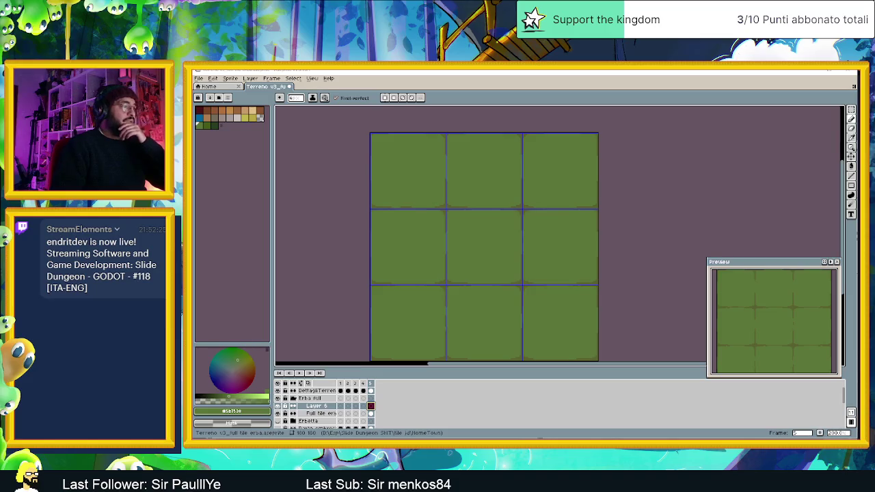
pyautogui.rightClick(394, 443)
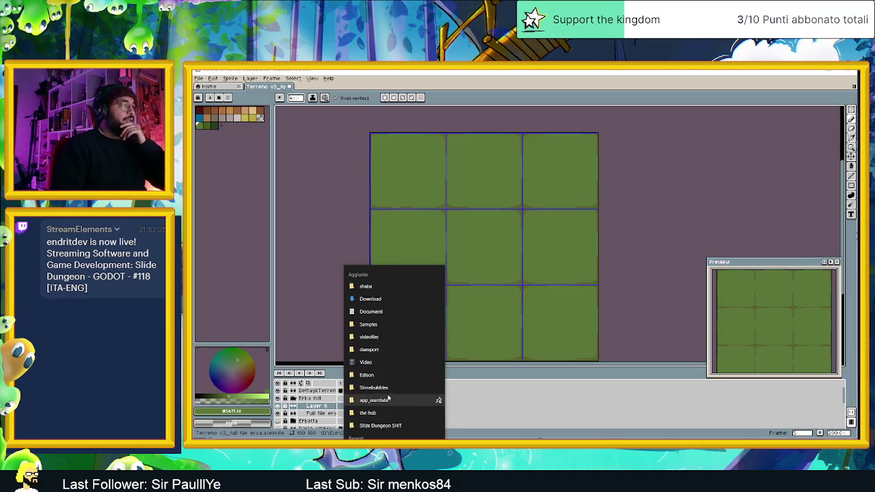
pyautogui.click(386, 300)
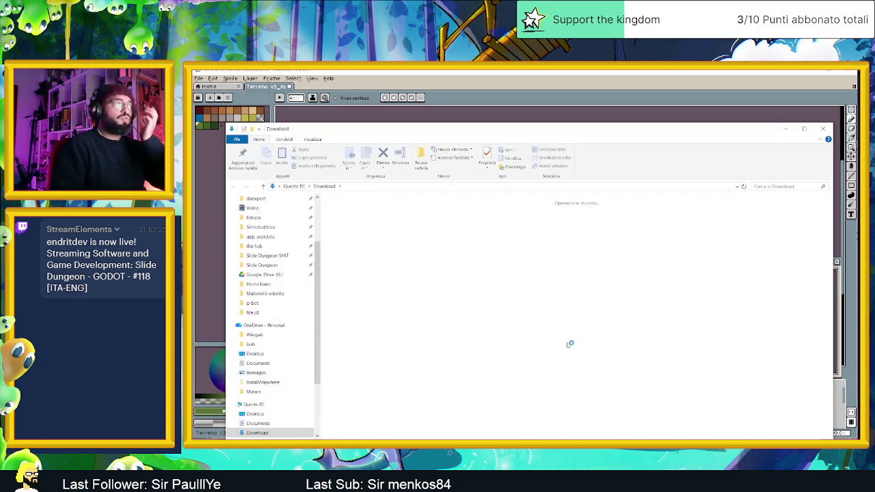
pyautogui.click(348, 232)
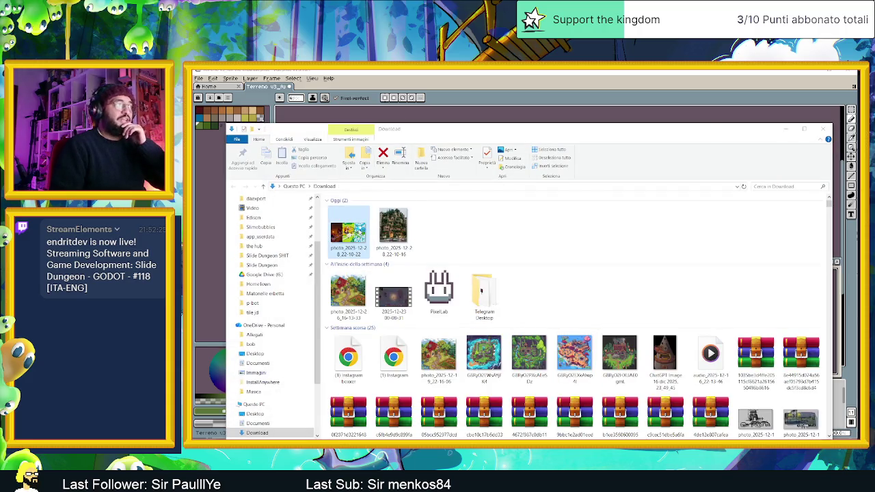
pyautogui.doubleClick(362, 232)
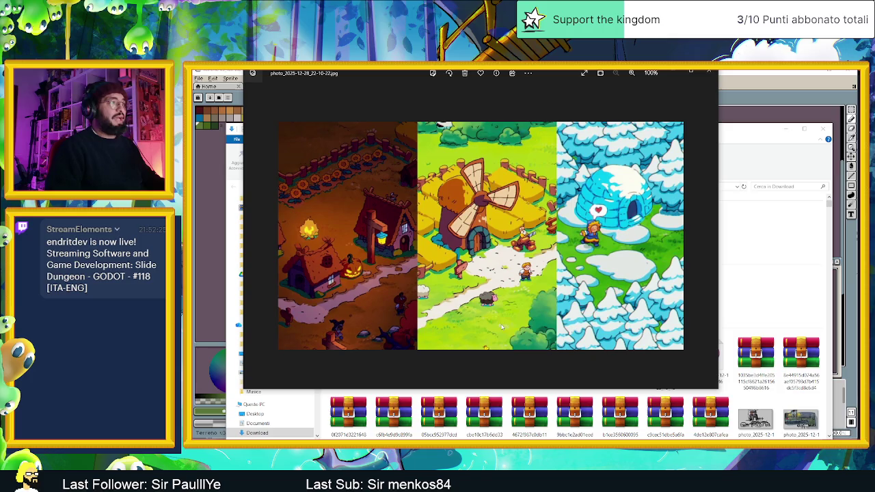
pyautogui.scroll(1, 509, 318)
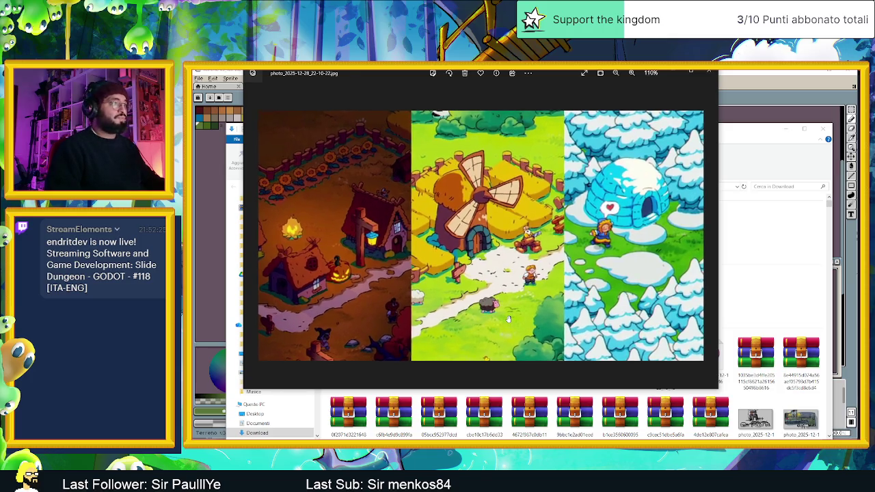
pyautogui.scroll(1, 509, 318)
pyautogui.scroll(1, 512, 328)
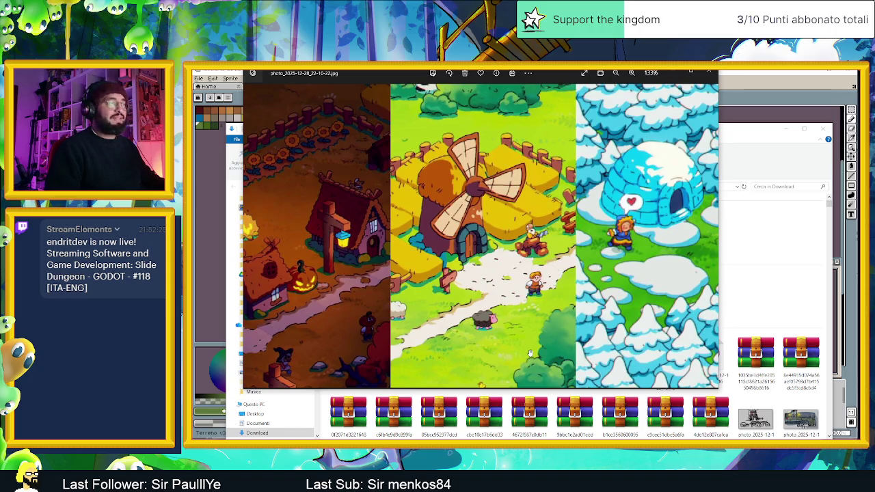
pyautogui.scroll(-1, 530, 175)
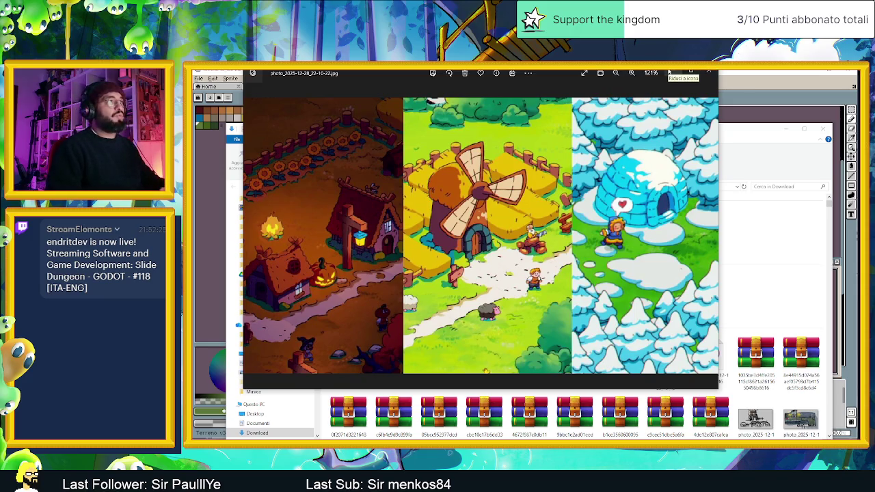
pyautogui.click(710, 73)
pyautogui.doubleClick(410, 224)
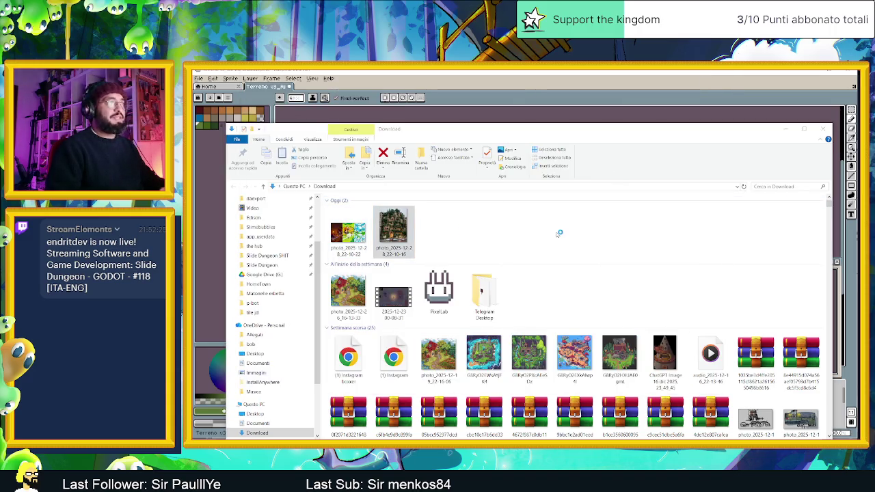
pyautogui.scroll(2, 489, 250)
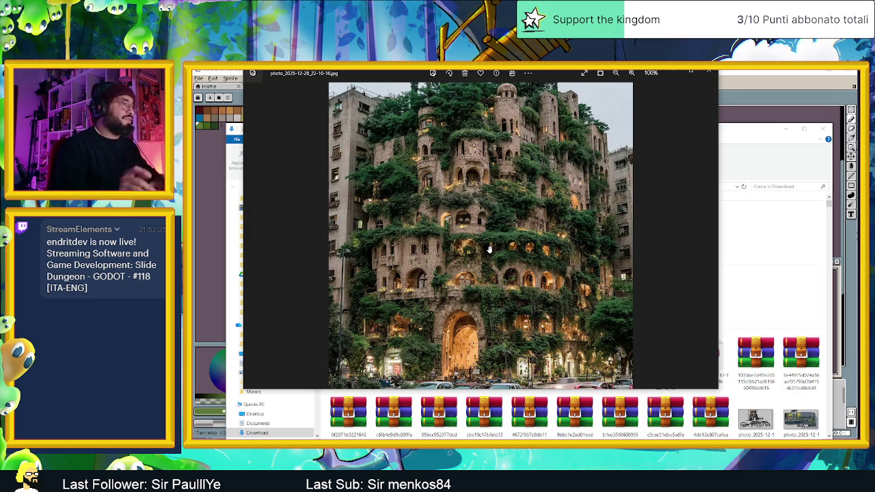
pyautogui.scroll(2, 485, 275)
pyautogui.scroll(2, 491, 287)
pyautogui.scroll(-2, 485, 284)
pyautogui.scroll(-1, 495, 356)
pyautogui.scroll(2, 495, 356)
pyautogui.scroll(1, 492, 352)
pyautogui.scroll(1, 485, 342)
pyautogui.scroll(1, 471, 323)
pyautogui.scroll(-2, 470, 324)
pyautogui.scroll(-2, 489, 276)
pyautogui.scroll(-2, 478, 256)
pyautogui.scroll(-1, 486, 182)
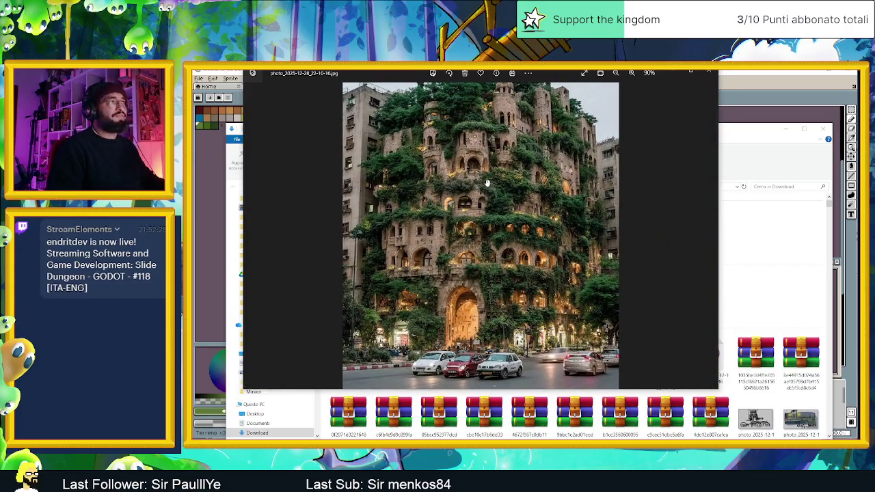
pyautogui.scroll(-1, 487, 182)
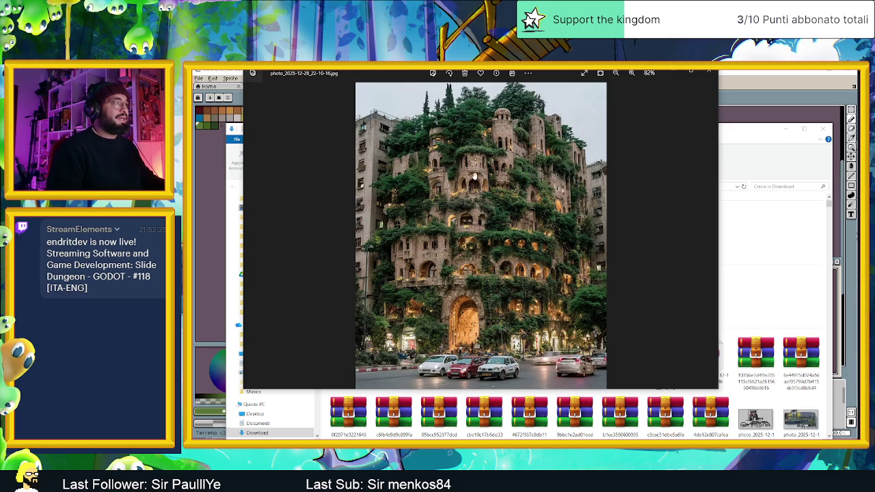
pyautogui.scroll(2, 476, 176)
pyautogui.scroll(2, 479, 184)
pyautogui.scroll(2, 486, 205)
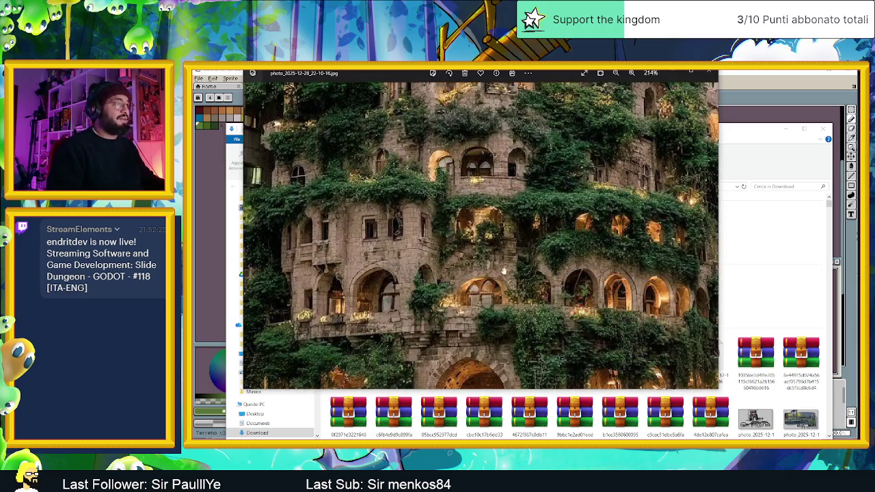
pyautogui.scroll(-1, 501, 271)
pyautogui.scroll(-1, 534, 232)
pyautogui.scroll(-1, 581, 178)
pyautogui.scroll(-1, 628, 123)
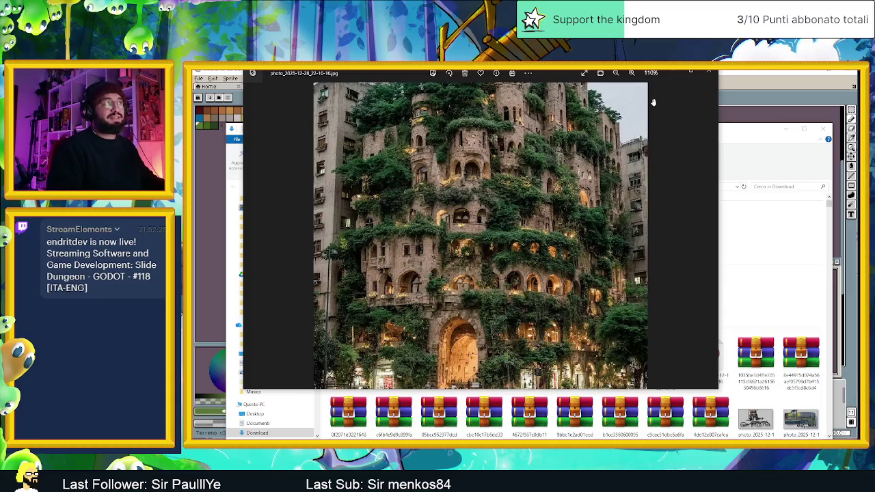
pyautogui.click(671, 70)
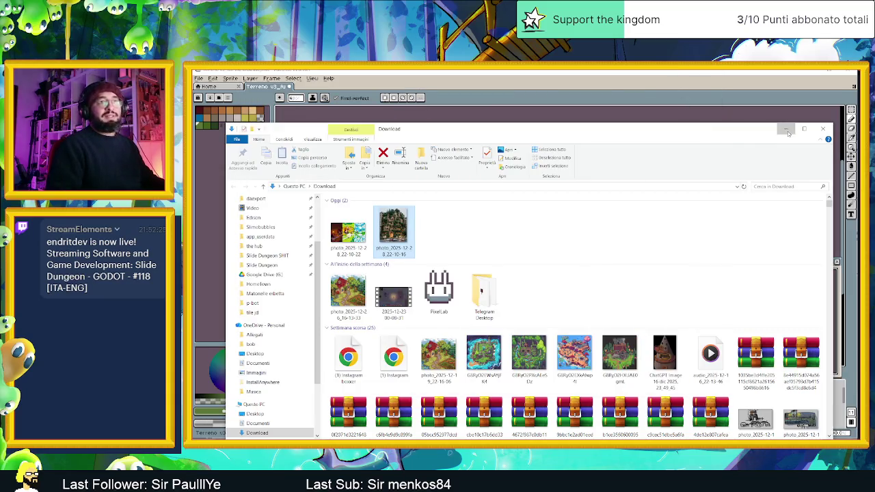
# Step: Pick a darker green and paint a dark grass patch across the top-left tile
pyautogui.click(786, 130)
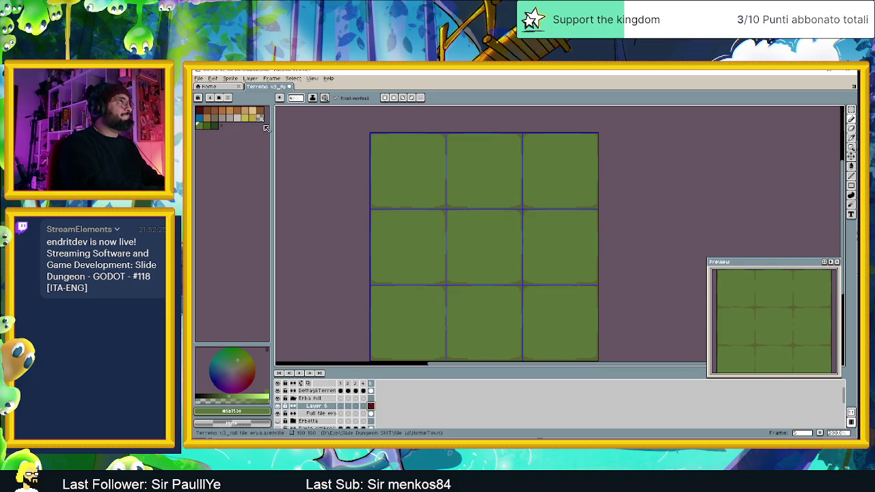
pyautogui.click(209, 127)
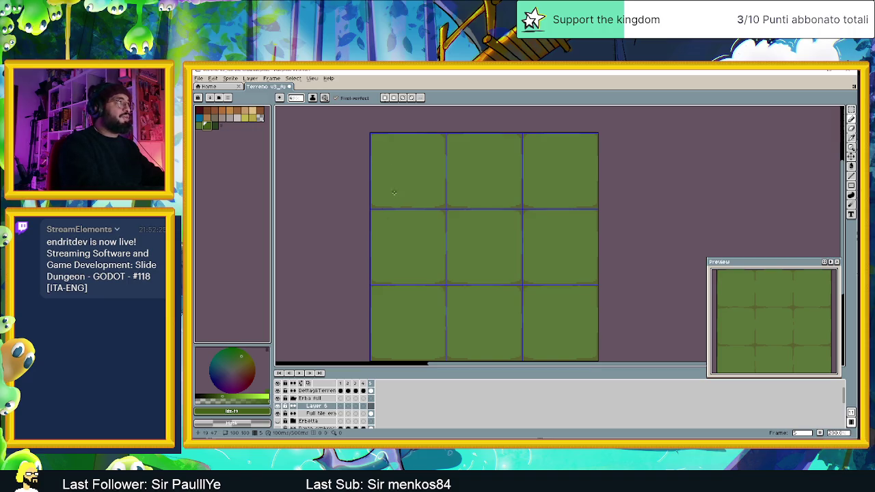
pyautogui.moveTo(376, 203)
pyautogui.mouseDown()
pyautogui.moveTo(440, 198)
pyautogui.moveTo(391, 203)
pyautogui.mouseUp()
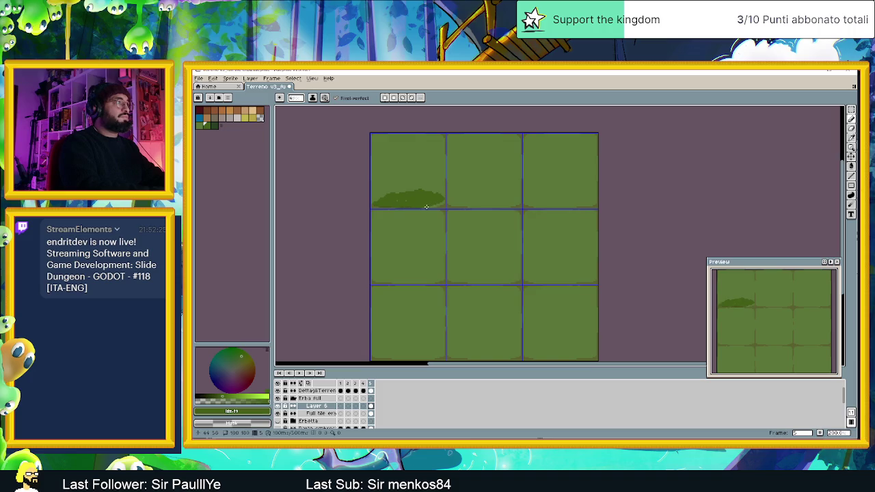
pyautogui.moveTo(434, 187)
pyautogui.mouseDown()
pyautogui.moveTo(444, 176)
pyautogui.moveTo(400, 194)
pyautogui.mouseUp()
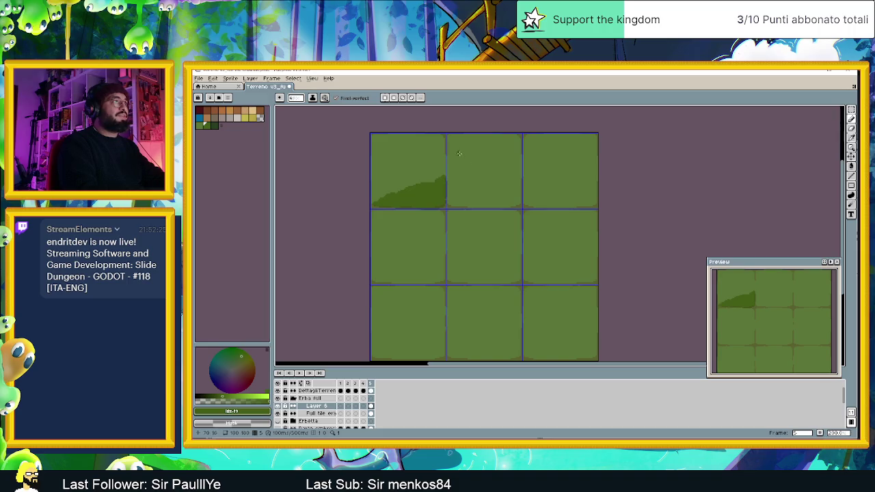
# Step: Extend the dark green patch into a blob across the top-middle and top-right tiles
pyautogui.moveTo(454, 165)
pyautogui.mouseDown()
pyautogui.moveTo(506, 161)
pyautogui.moveTo(450, 174)
pyautogui.mouseUp()
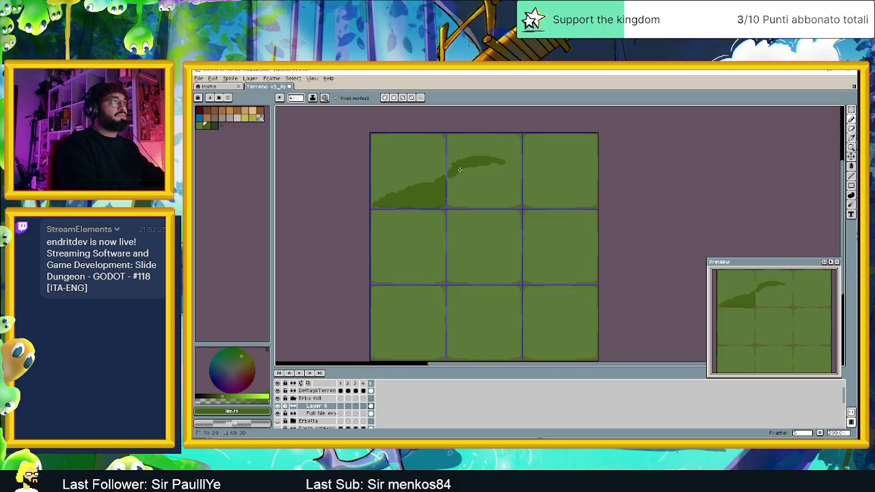
pyautogui.moveTo(482, 161)
pyautogui.mouseDown()
pyautogui.moveTo(517, 170)
pyautogui.moveTo(495, 164)
pyautogui.mouseUp()
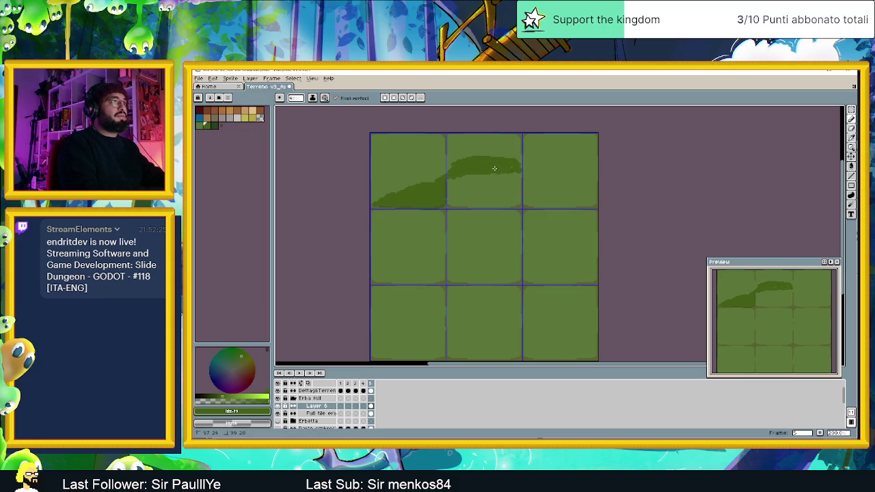
pyautogui.moveTo(507, 175); pyautogui.dragTo(456, 176)
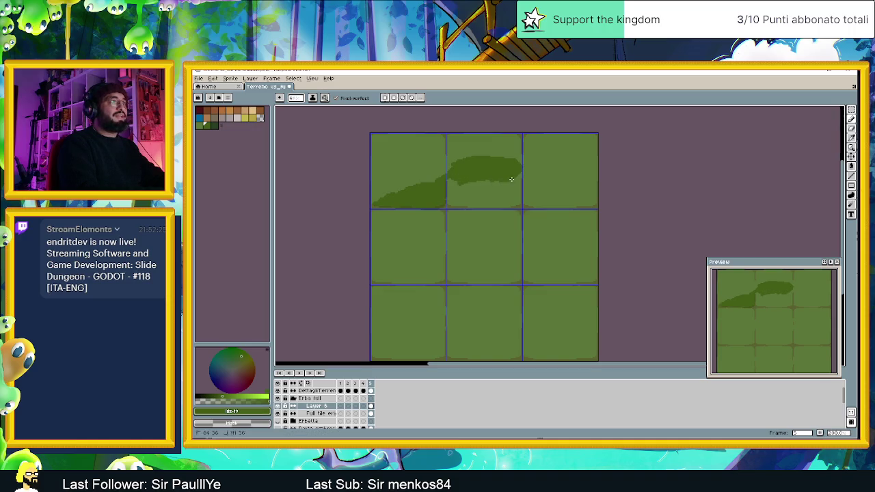
pyautogui.moveTo(500, 194)
pyautogui.mouseDown()
pyautogui.moveTo(470, 194)
pyautogui.moveTo(485, 199)
pyautogui.mouseUp()
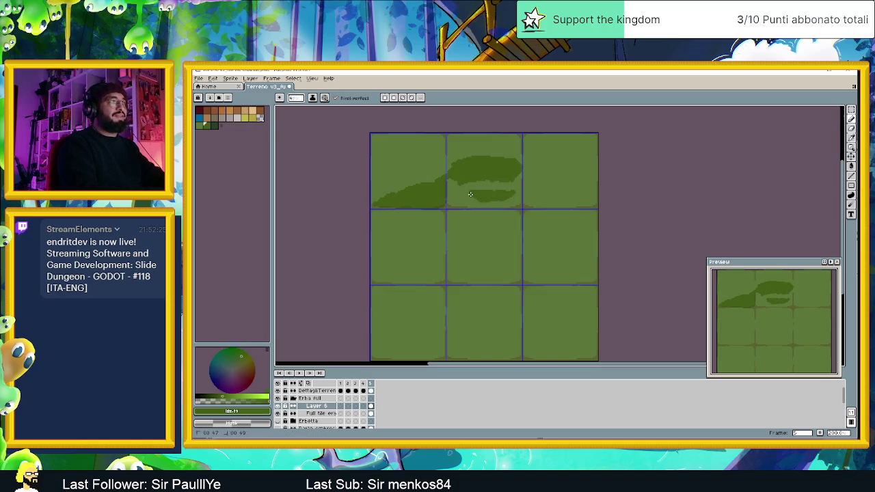
pyautogui.moveTo(536, 162)
pyautogui.mouseDown()
pyautogui.moveTo(567, 166)
pyautogui.moveTo(589, 190)
pyautogui.moveTo(580, 203)
pyautogui.moveTo(531, 201)
pyautogui.moveTo(547, 171)
pyautogui.mouseUp()
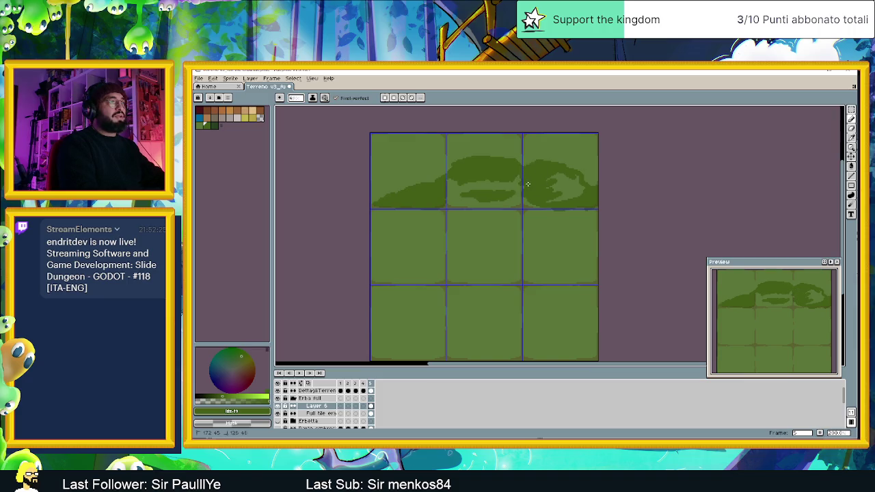
pyautogui.moveTo(536, 205)
pyautogui.mouseDown()
pyautogui.moveTo(557, 200)
pyautogui.moveTo(558, 176)
pyautogui.mouseUp()
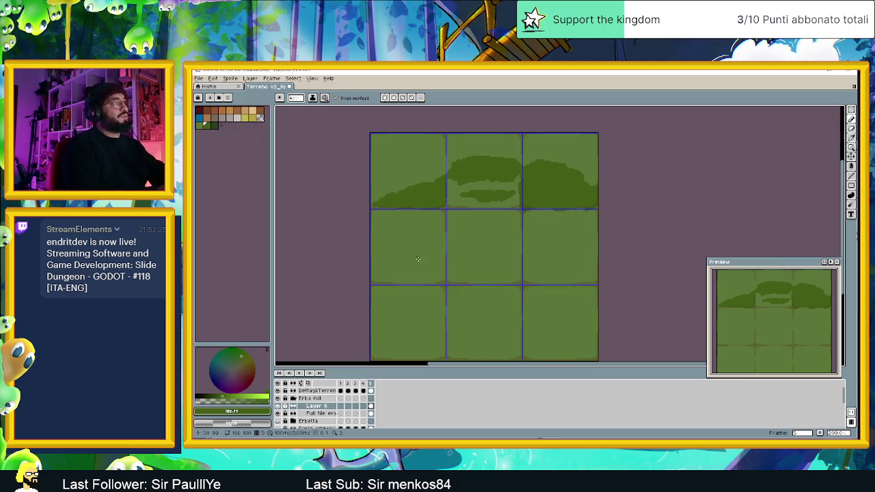
# Step: Sample the base grass green, darken it slightly, and refill the Full tile layer
pyautogui.hotkey('alt', 'Down')
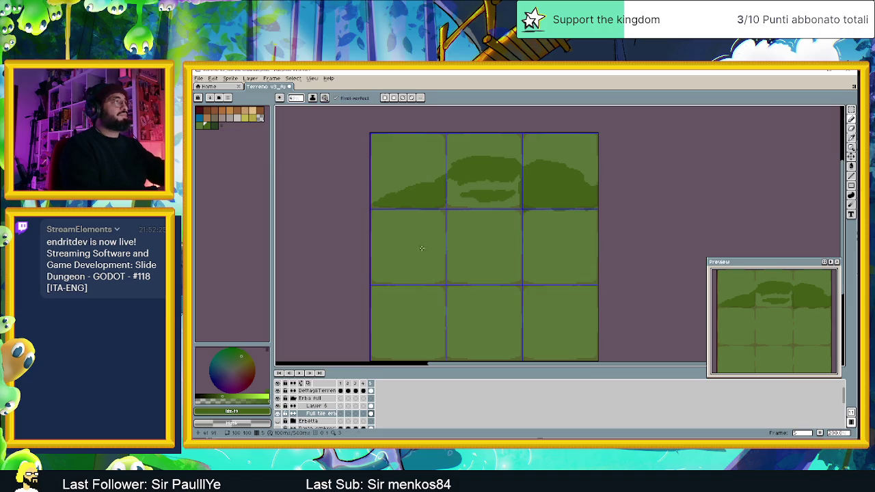
pyautogui.keyDown('alt'); pyautogui.click(413, 262); pyautogui.keyUp('alt')
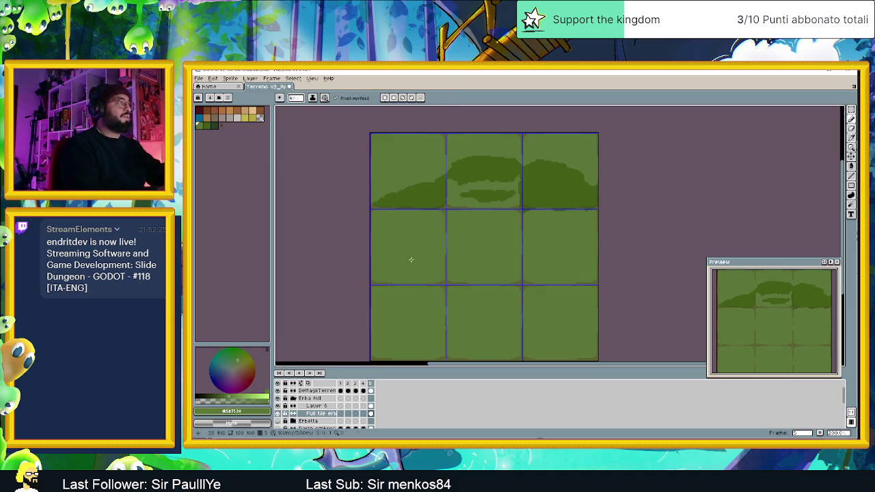
pyautogui.click(230, 393)
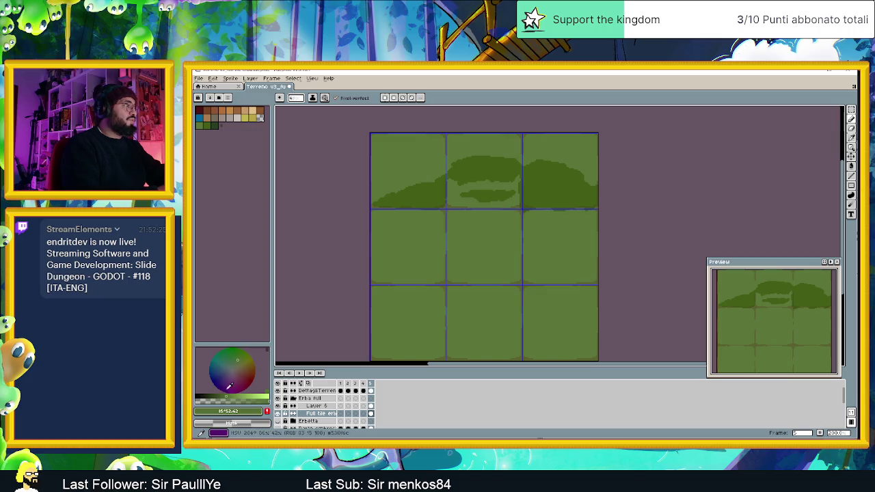
pyautogui.moveTo(239, 357); pyautogui.dragTo(239, 356)
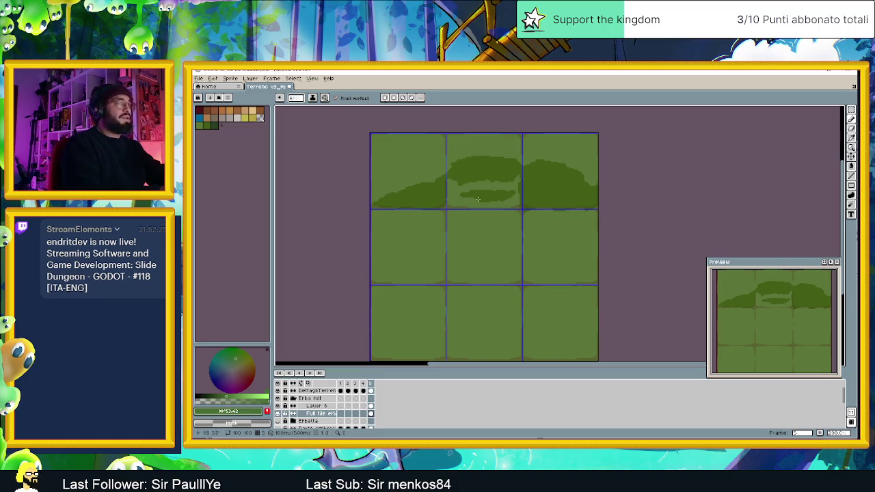
pyautogui.press('g')
pyautogui.click(438, 197)
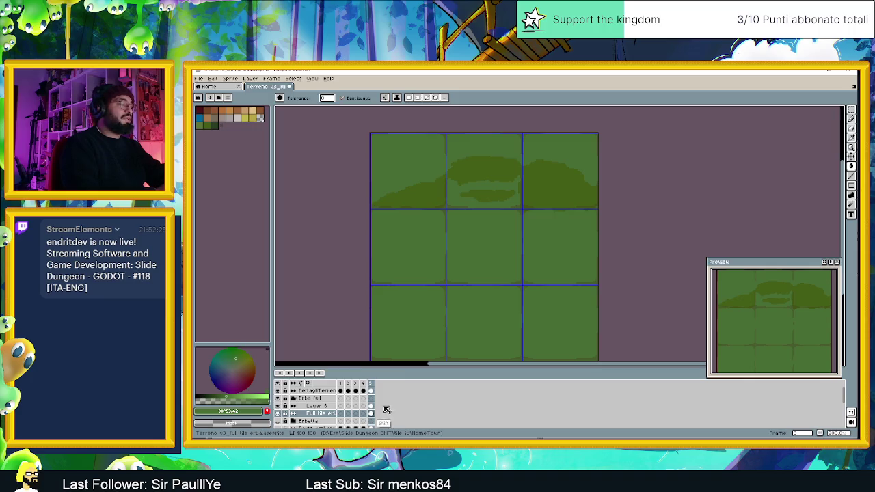
# Step: Bucket-fill Layer 6's dark top-row patch with the lighter green
pyautogui.click(371, 406)
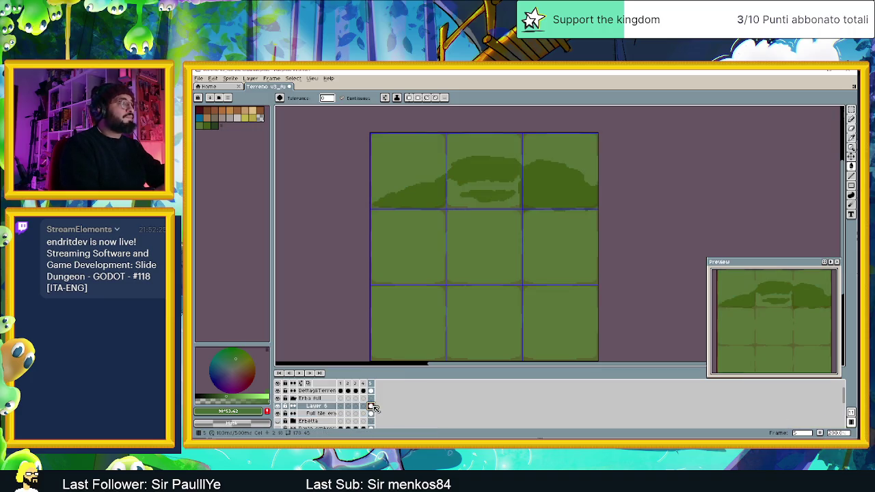
pyautogui.click(279, 407)
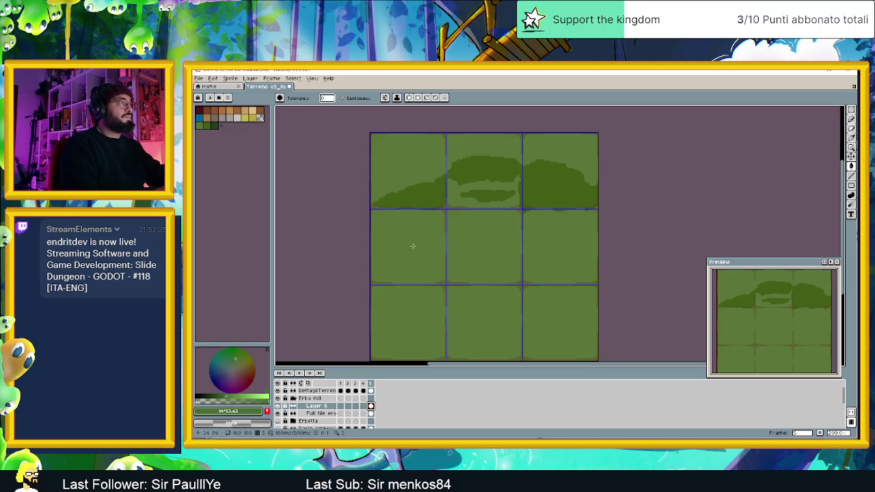
pyautogui.click(487, 176)
pyautogui.click(492, 194)
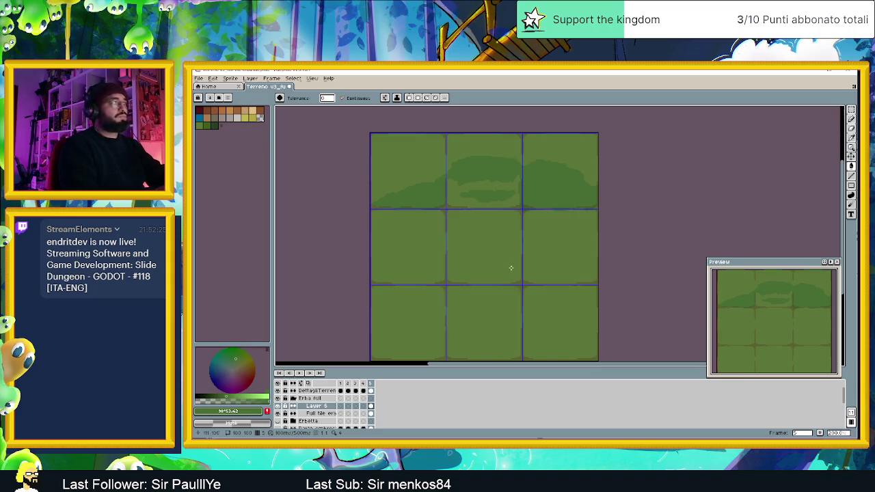
pyautogui.press('b')
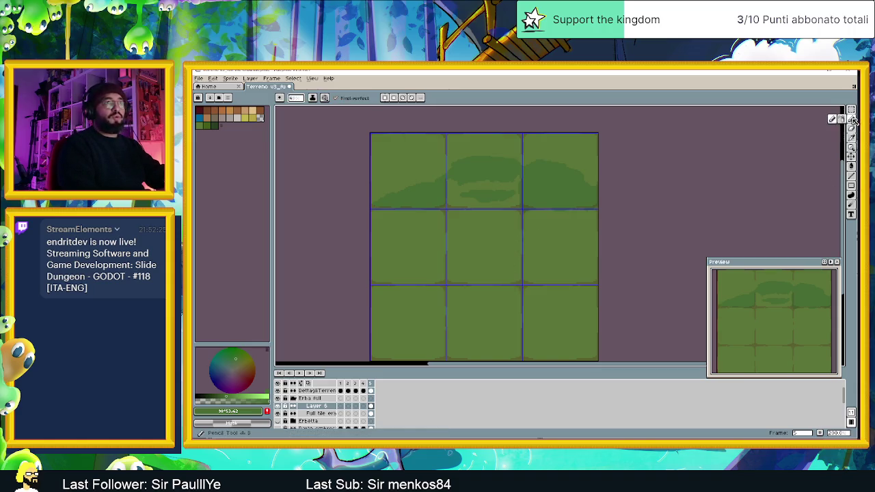
# Step: Paint dark green horizontal streaks across the three middle-row tiles and into the bottom row
pyautogui.moveTo(390, 262); pyautogui.dragTo(425, 255)
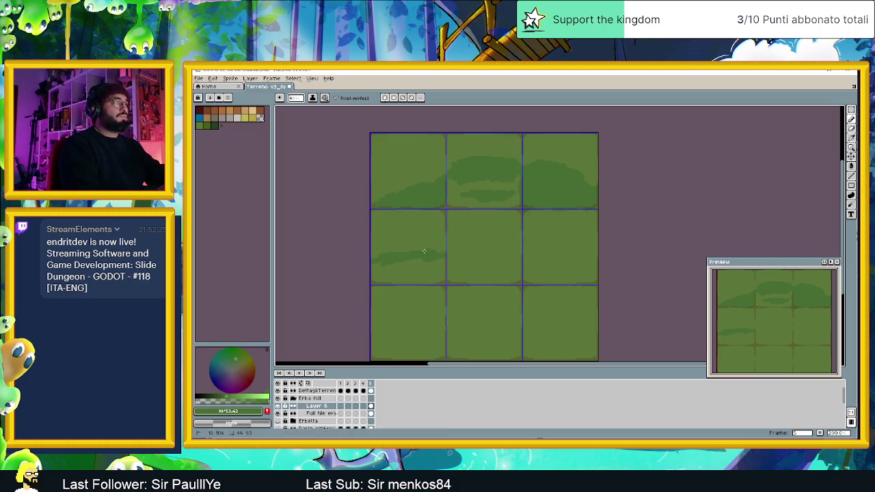
pyautogui.moveTo(427, 256)
pyautogui.mouseDown()
pyautogui.moveTo(397, 268)
pyautogui.moveTo(439, 265)
pyautogui.mouseUp()
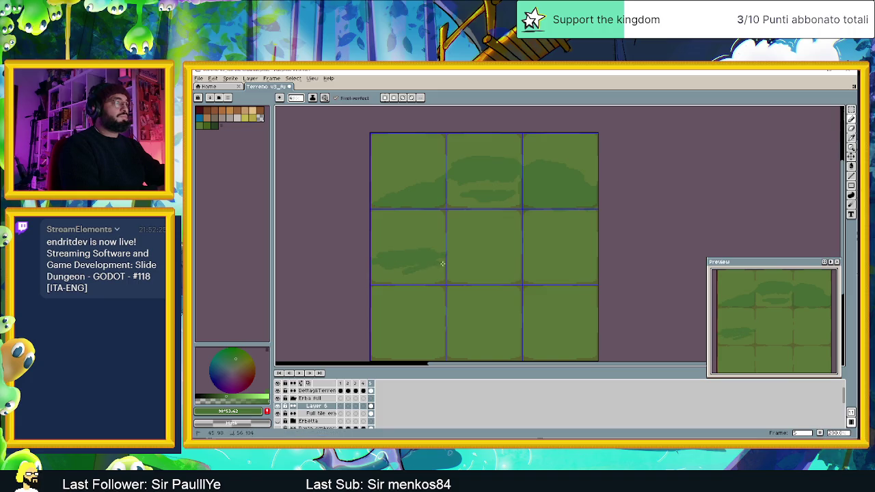
pyautogui.moveTo(378, 263); pyautogui.dragTo(363, 274)
pyautogui.moveTo(378, 233); pyautogui.dragTo(581, 231)
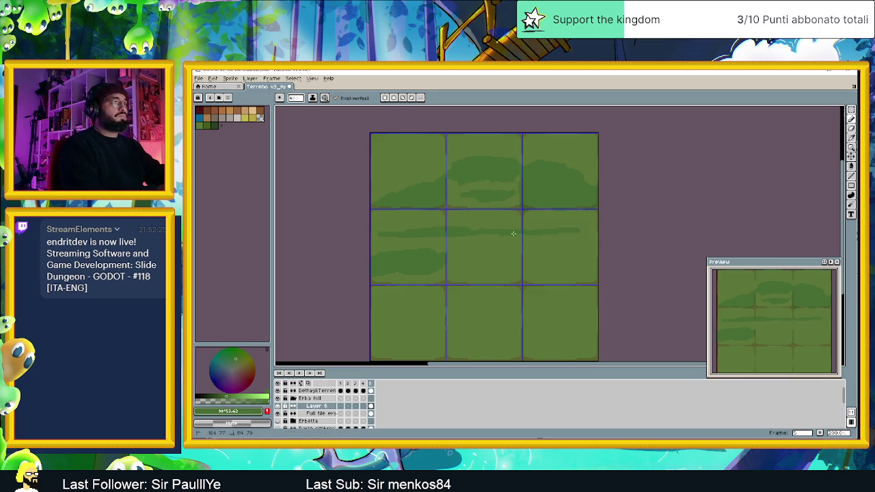
pyautogui.moveTo(458, 247)
pyautogui.mouseDown()
pyautogui.moveTo(507, 247)
pyautogui.moveTo(463, 254)
pyautogui.moveTo(517, 279)
pyautogui.moveTo(457, 282)
pyautogui.moveTo(576, 283)
pyautogui.mouseUp()
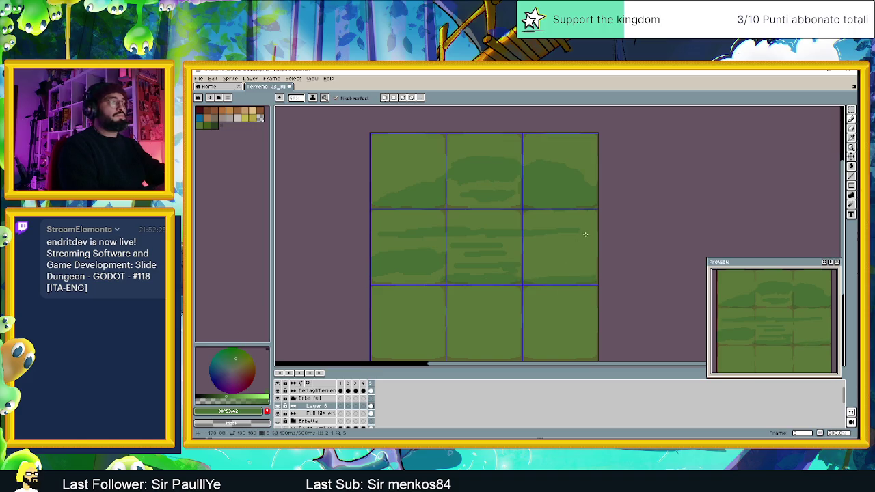
pyautogui.moveTo(533, 231); pyautogui.dragTo(578, 231)
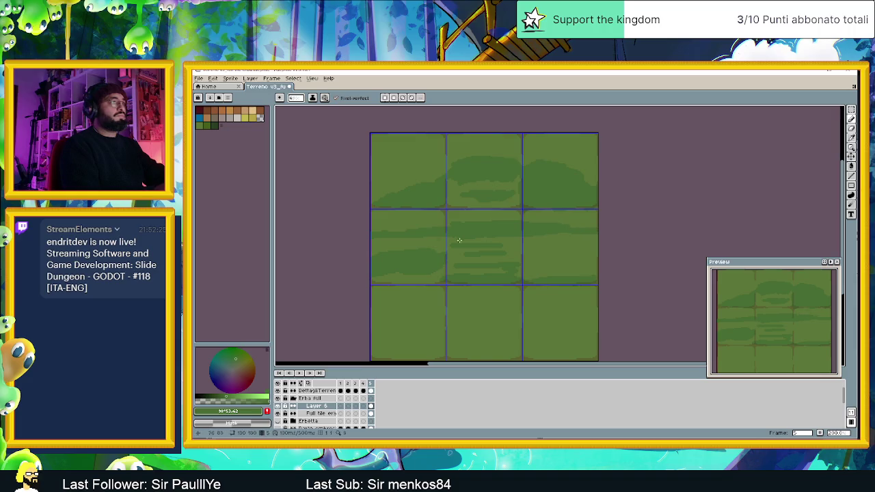
pyautogui.moveTo(453, 248); pyautogui.dragTo(597, 257)
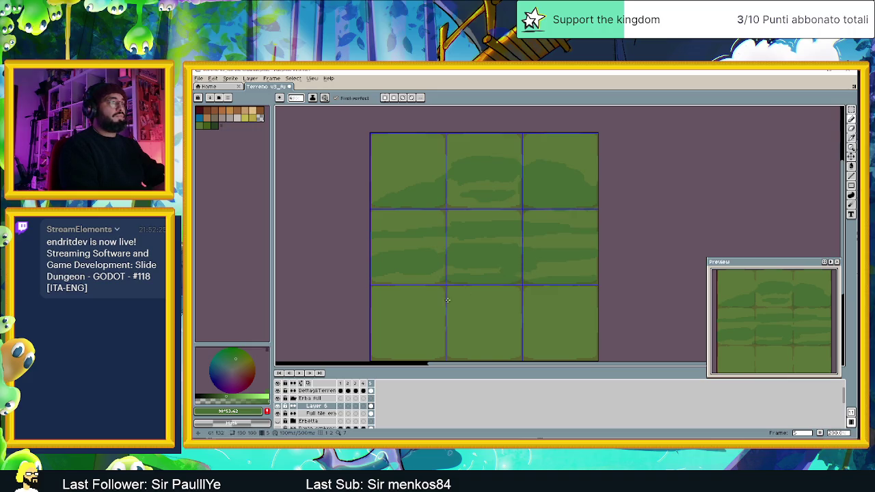
pyautogui.moveTo(370, 320); pyautogui.dragTo(599, 313)
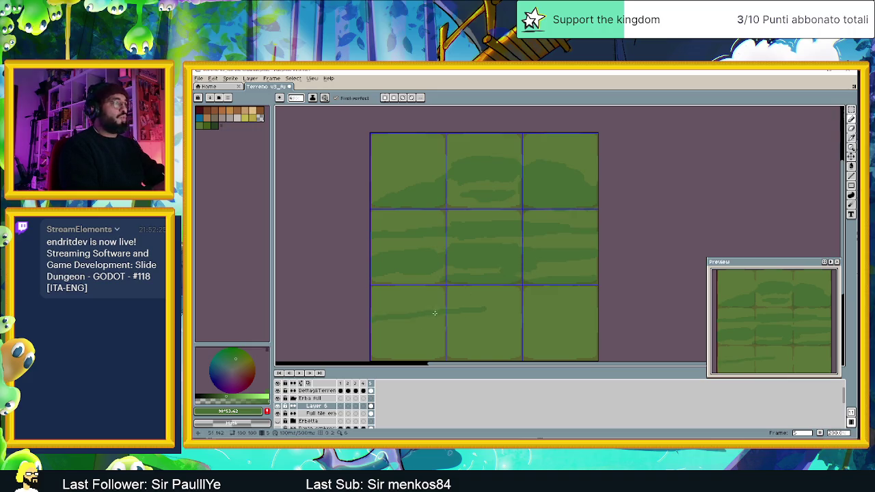
# Step: Pick a new palette green and paint darker strokes along the bottom-row tiles
pyautogui.keyDown('alt'); pyautogui.click(423, 342); pyautogui.keyUp('alt')
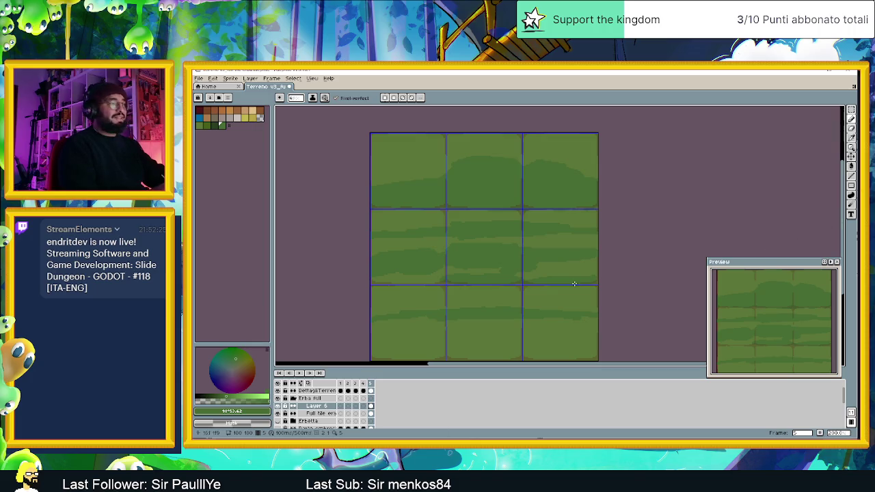
pyautogui.moveTo(845, 239); pyautogui.dragTo(846, 244)
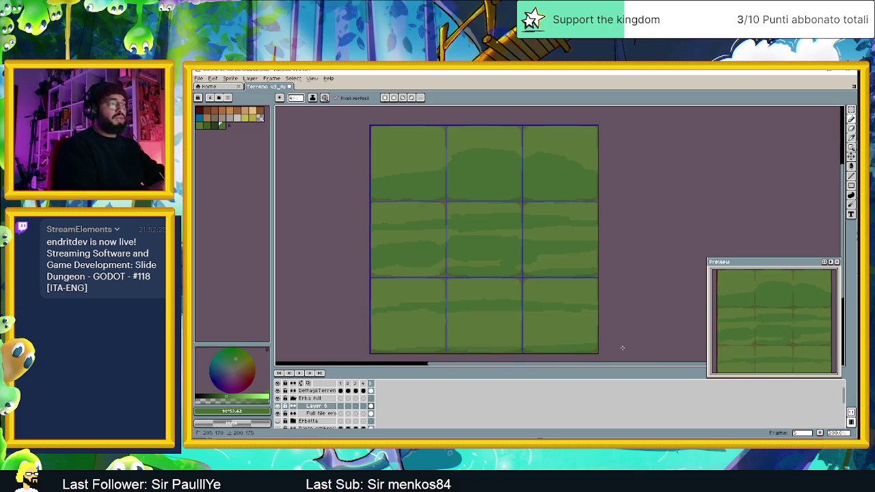
pyautogui.moveTo(598, 335)
pyautogui.mouseDown()
pyautogui.moveTo(403, 336)
pyautogui.moveTo(515, 344)
pyautogui.mouseUp()
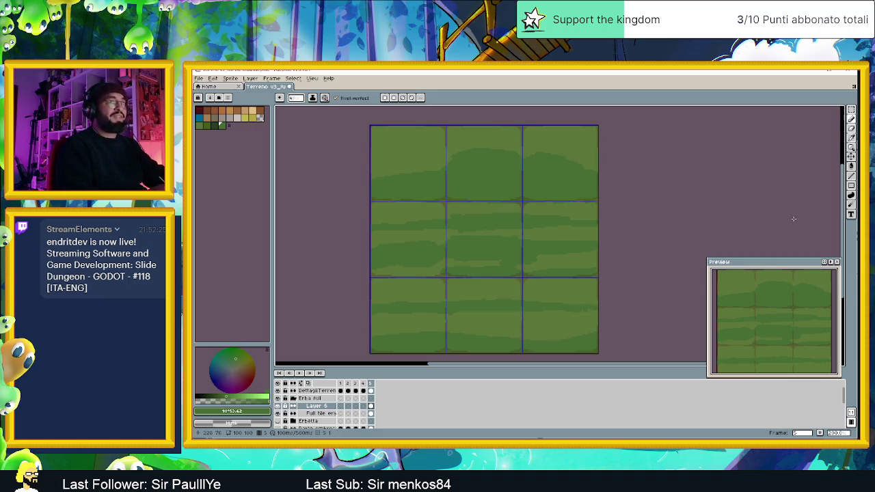
pyautogui.click(851, 109)
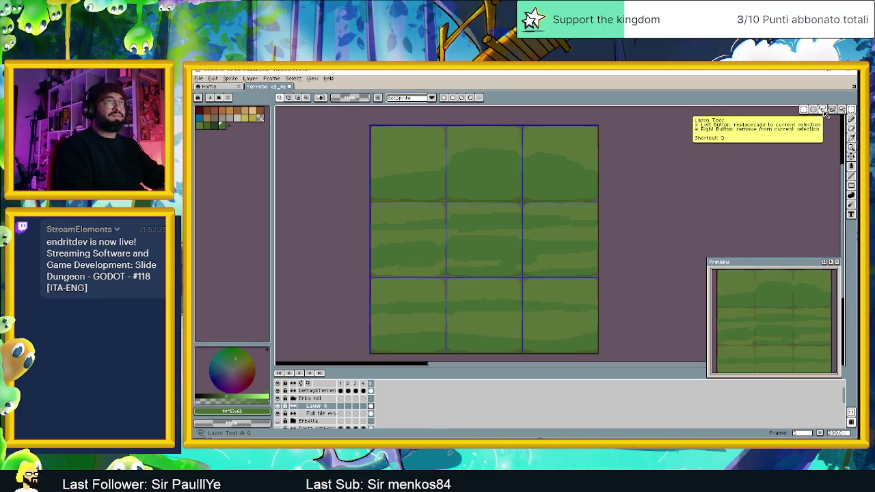
# Step: Lasso-select a thin strip across the top row and set the brush size to 12
pyautogui.click(824, 112)
pyautogui.moveTo(607, 178)
pyautogui.mouseDown()
pyautogui.moveTo(322, 196)
pyautogui.moveTo(668, 189)
pyautogui.mouseUp()
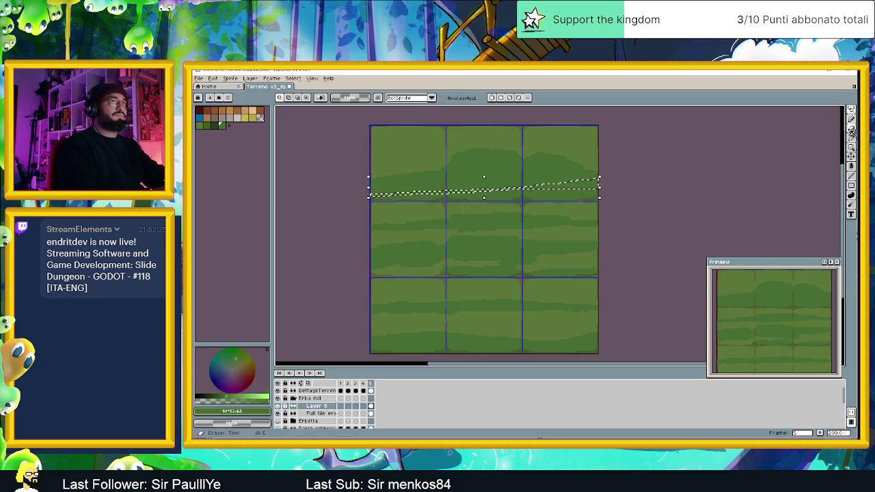
pyautogui.press('z')
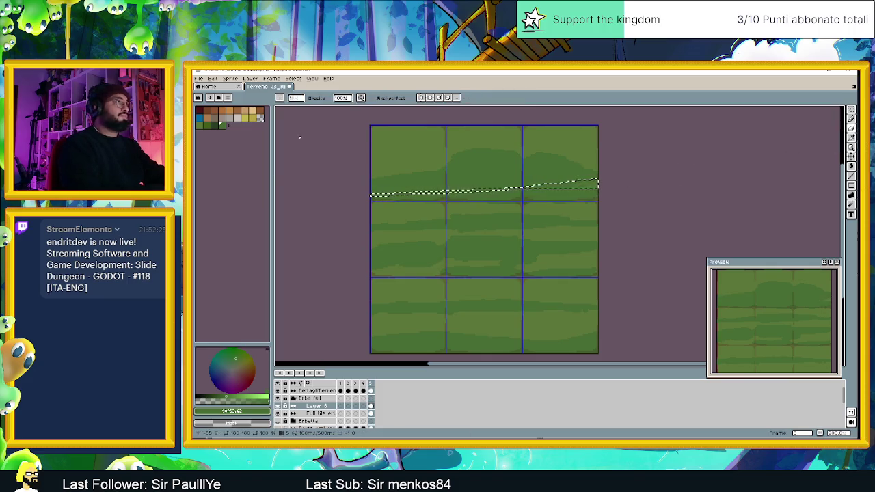
pyautogui.press('b')
pyautogui.click(310, 111)
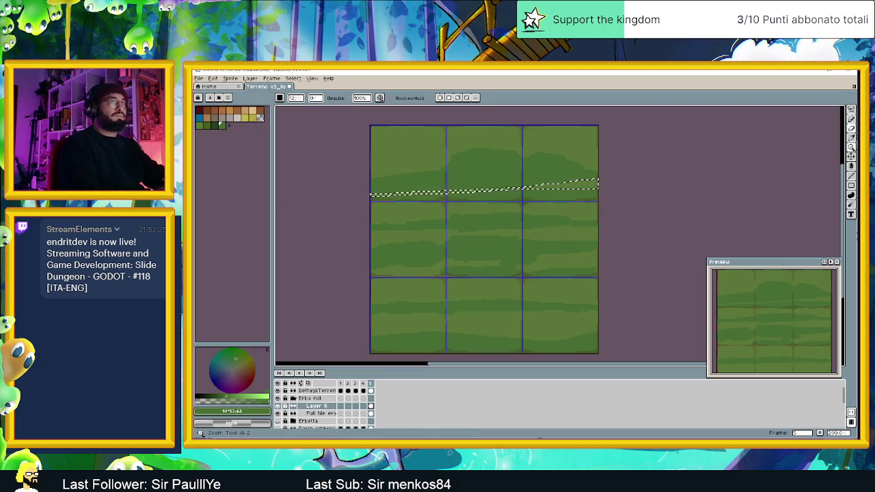
# Step: Clear the top-row selection with Select > Deselect and return to the Pencil
pyautogui.press('e')
pyautogui.press('m')
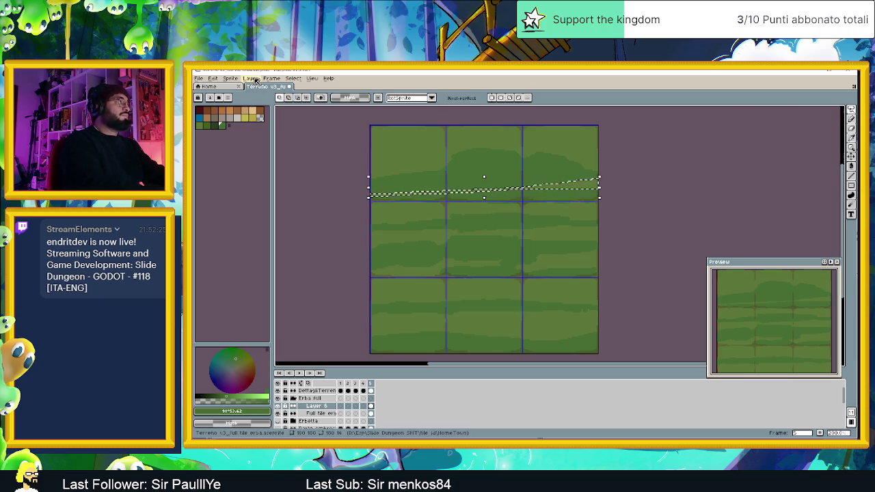
pyautogui.click(252, 78)
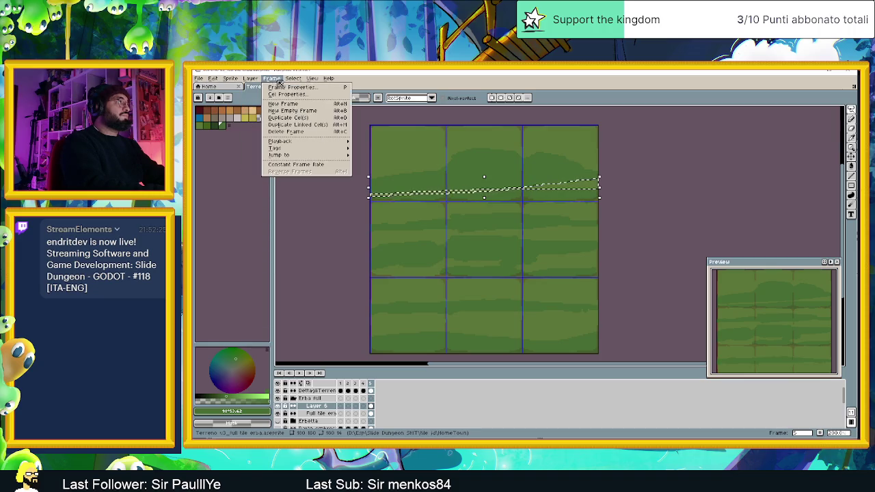
pyautogui.click(304, 97)
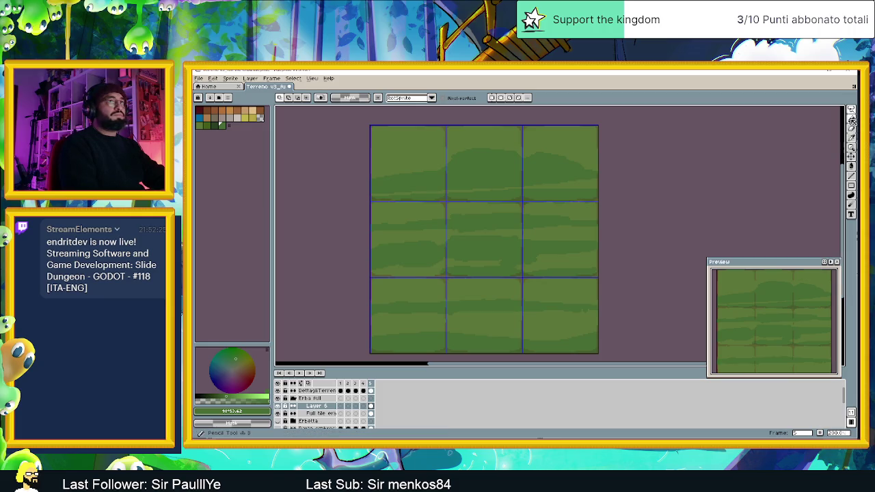
pyautogui.moveTo(851, 110)
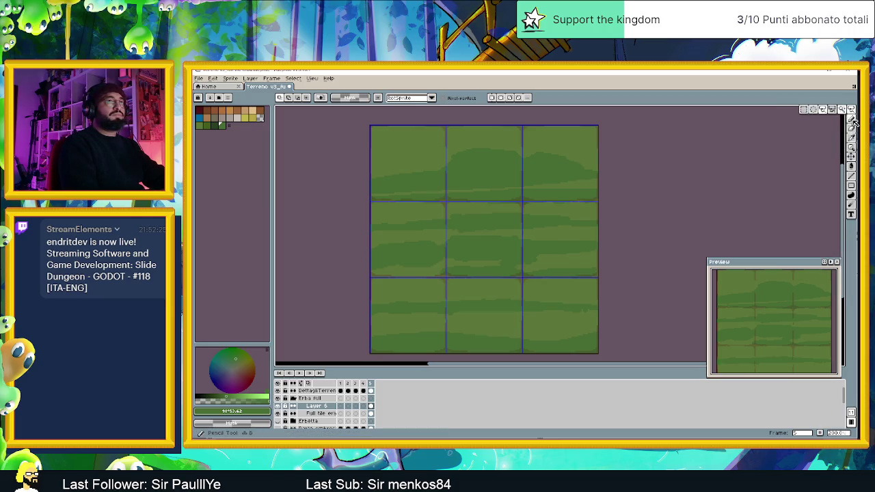
pyautogui.click(851, 119)
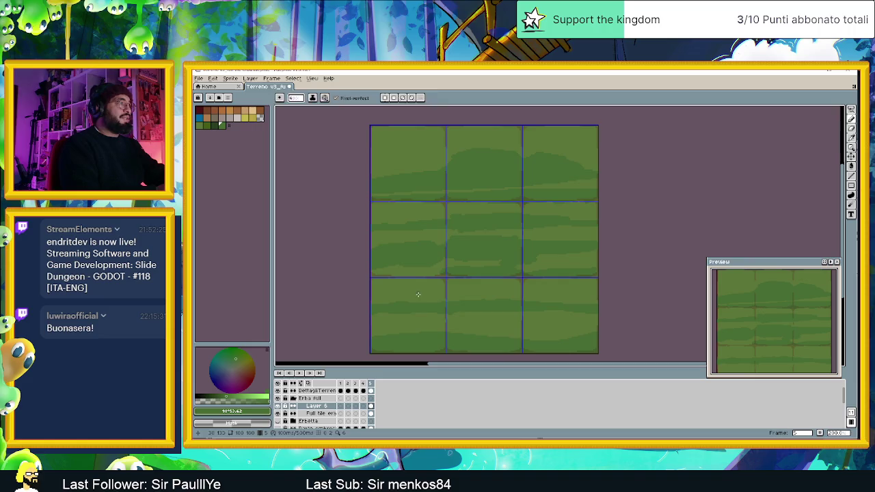
# Step: Eyedrop the mid grass green 5b7538 from the tiles
pyautogui.keyDown('alt'); pyautogui.click(418, 293); pyautogui.keyUp('alt')
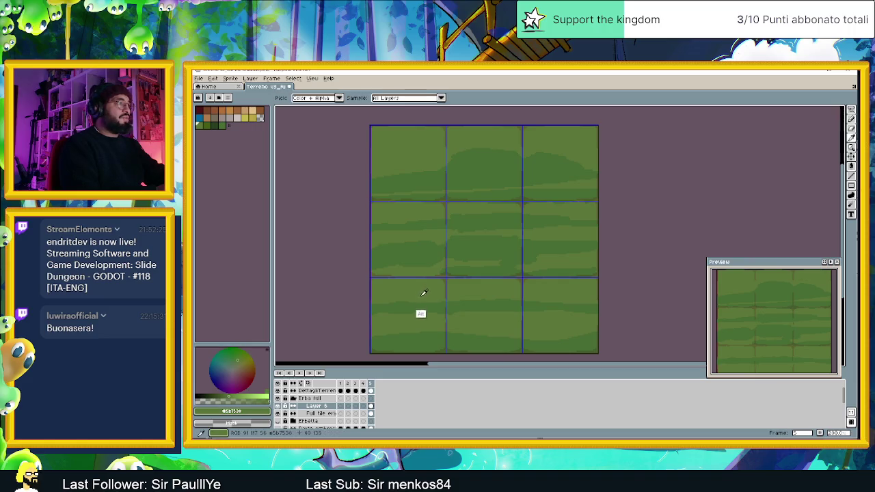
# Step: Set the foreground colour to R 89, G 119, B 54 (597736) in the colour editor
pyautogui.click(263, 411)
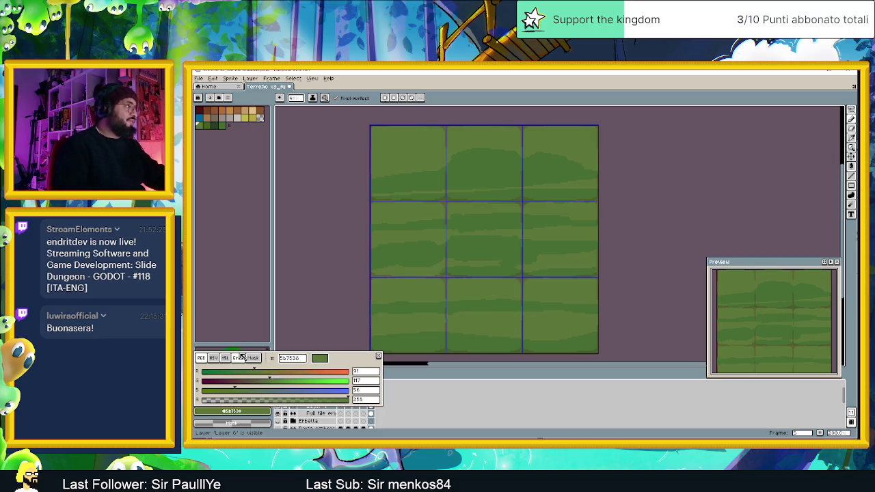
pyautogui.click(367, 371)
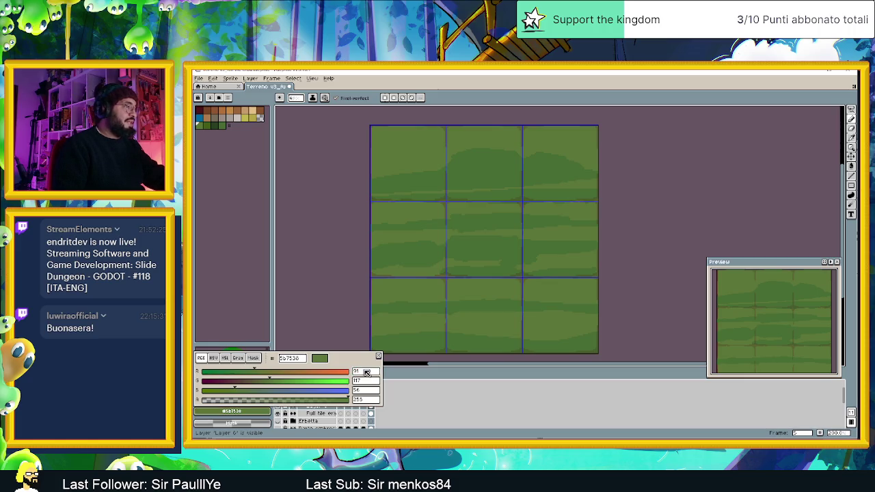
pyautogui.write('89')
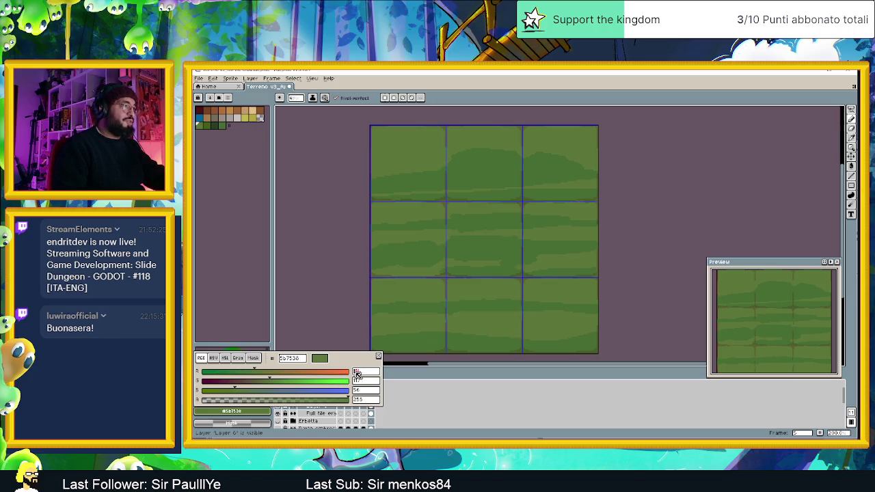
pyautogui.press('Return')
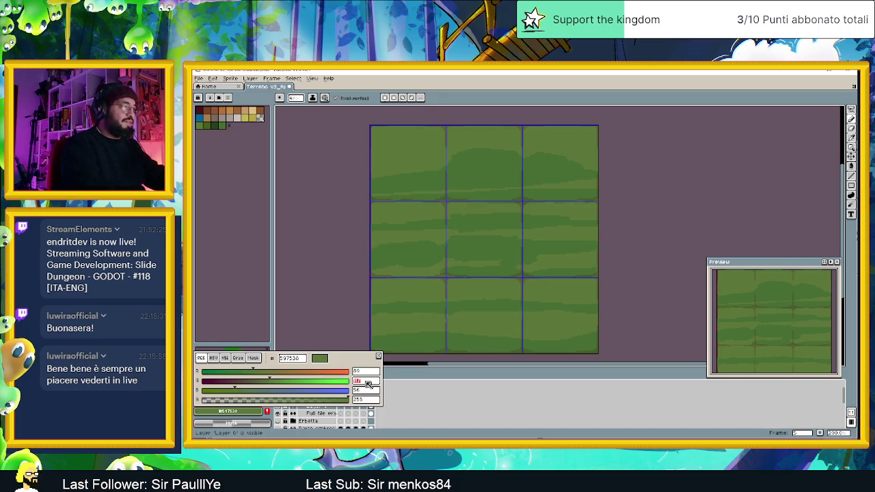
pyautogui.write('1')
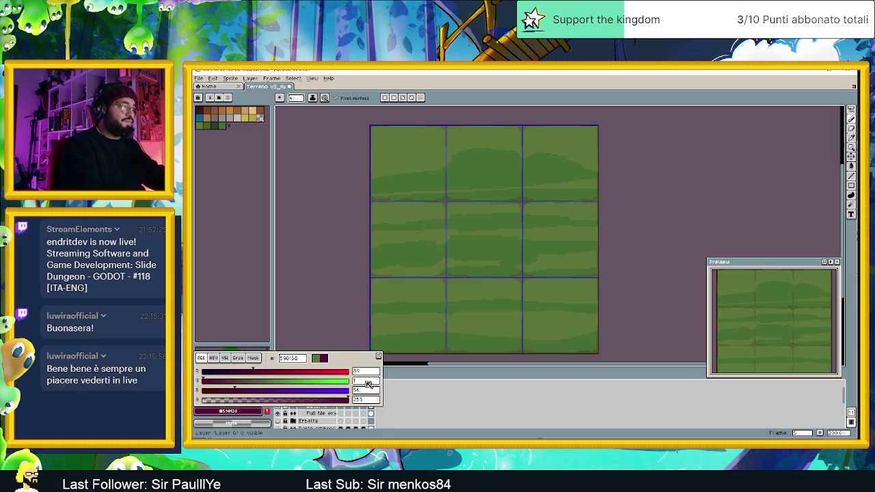
pyautogui.write('19')
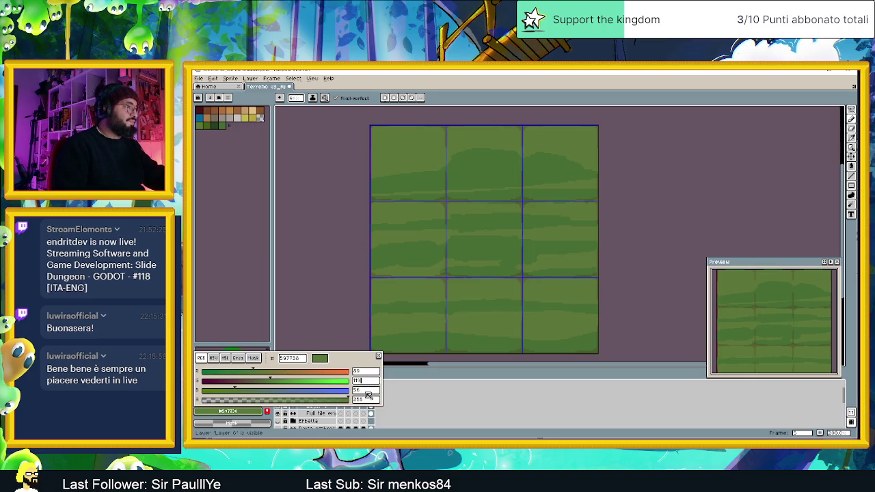
pyautogui.click(367, 390)
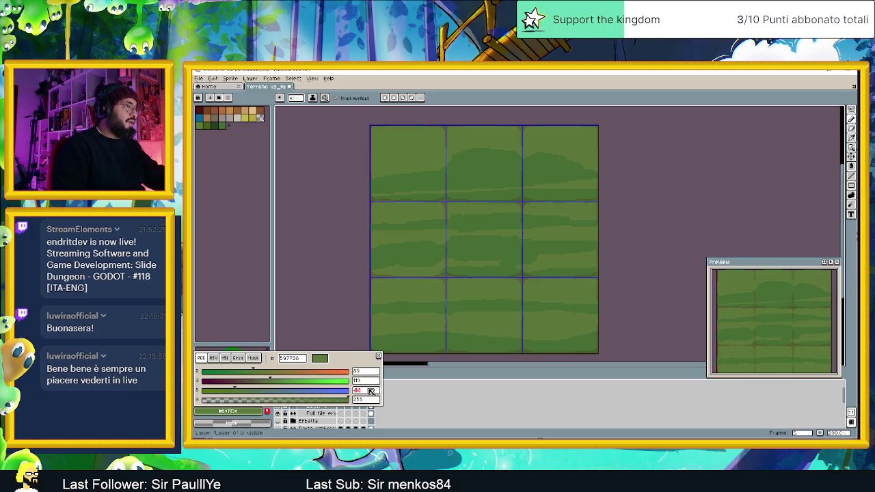
pyautogui.write('54')
pyautogui.press('Return')
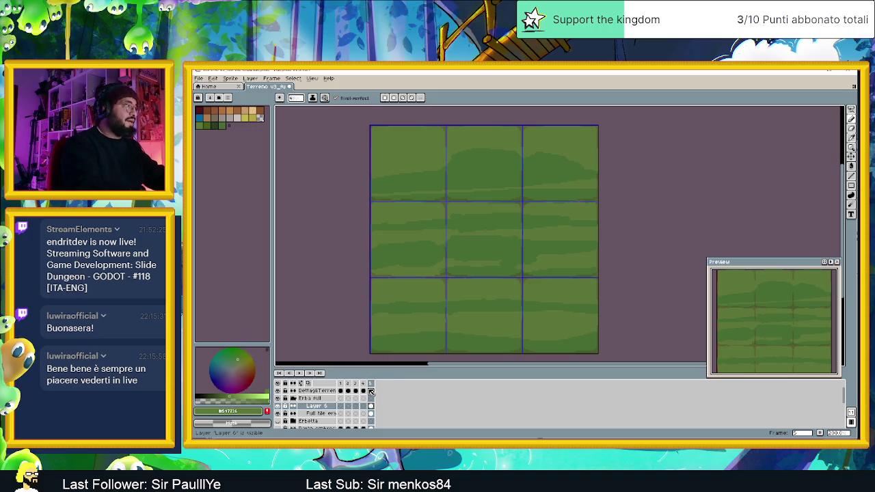
# Step: Bucket-fill two middle-row dark bands, undo the fill, and reopen the colour editor
pyautogui.click(850, 165)
pyautogui.click(496, 252)
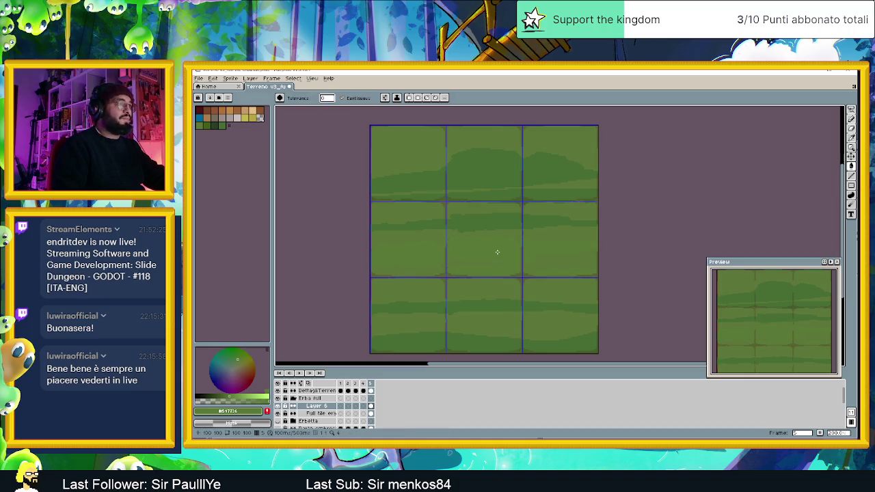
pyautogui.click(501, 226)
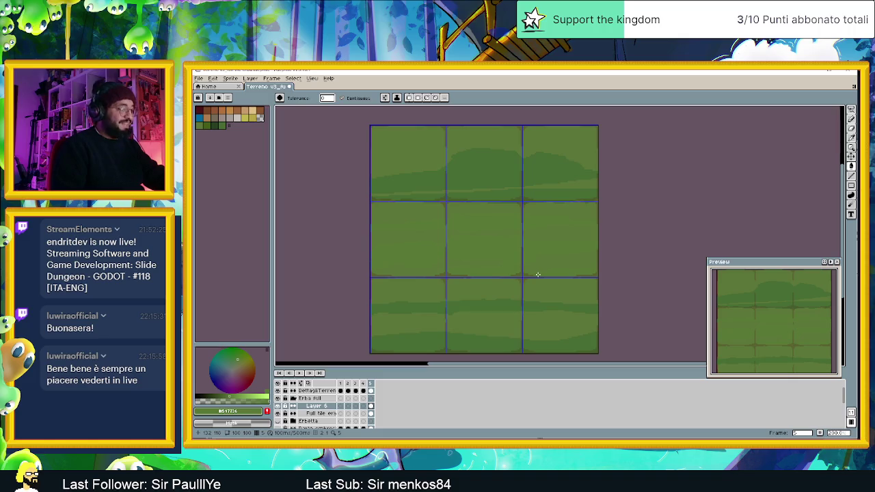
pyautogui.hotkey('ctrl', 'z')
pyautogui.hotkey('ctrl', 'z')
pyautogui.hotkey('ctrl', 'z')
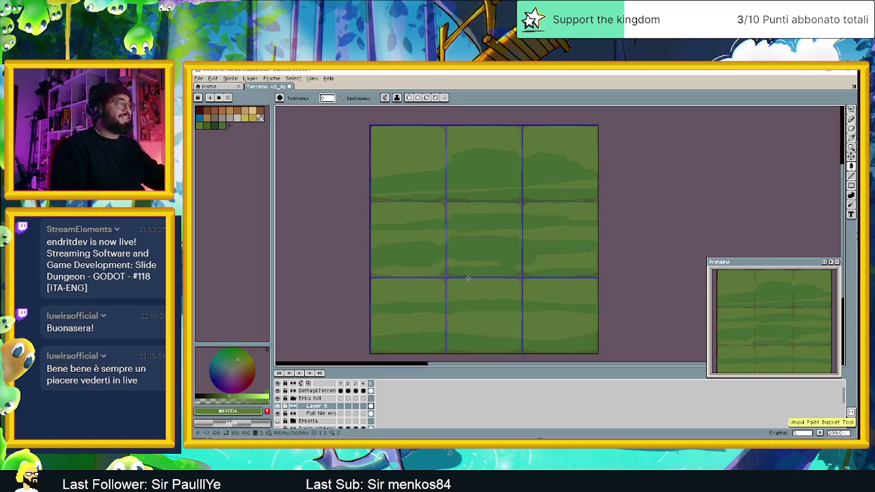
pyautogui.click(254, 413)
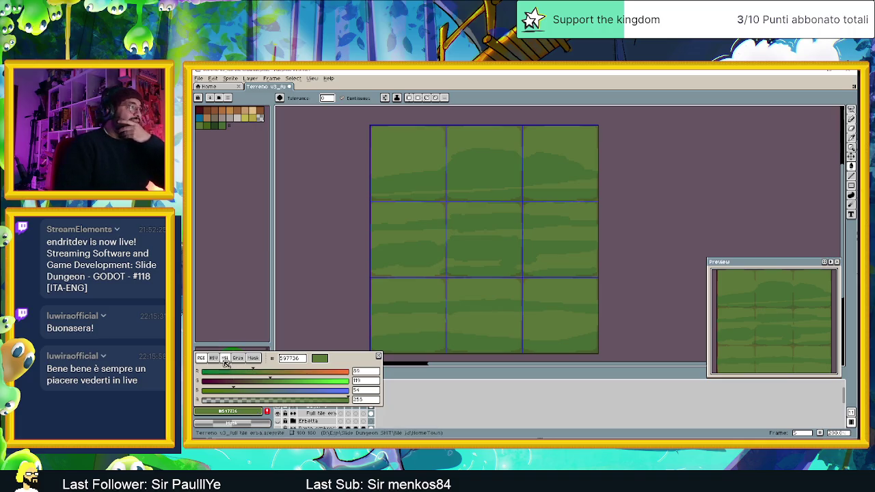
# Step: Darken the green to HSV value 45 (557334) and bucket-fill the dark grass bands
pyautogui.click(216, 357)
pyautogui.click(358, 391)
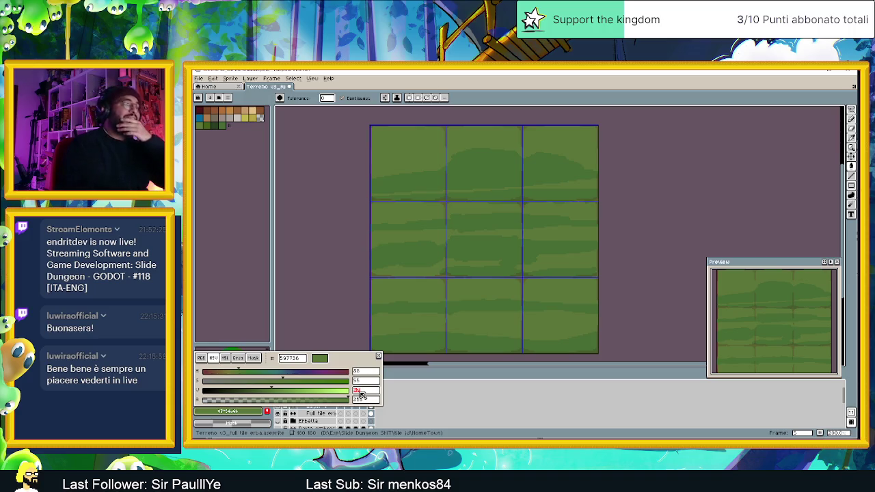
pyautogui.write('45')
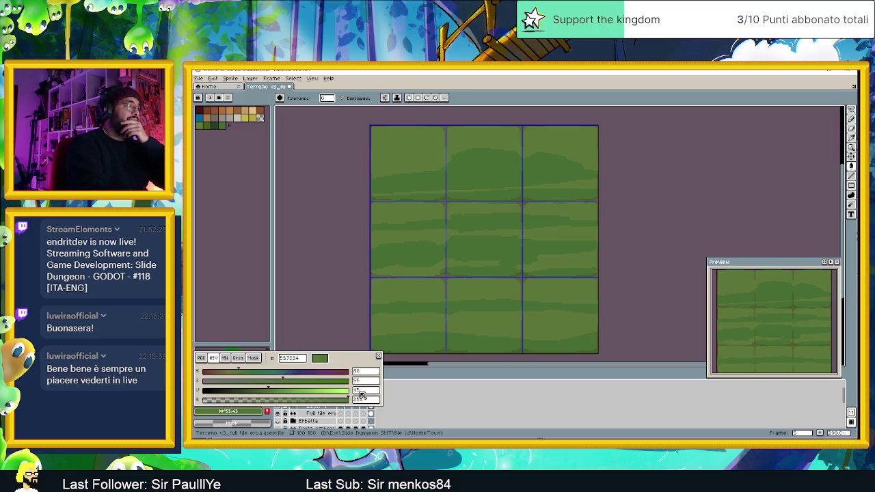
pyautogui.press('Return')
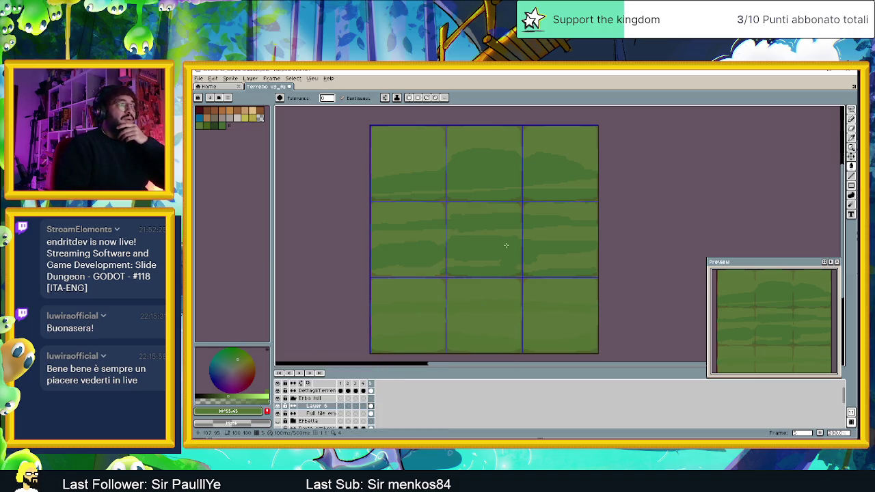
pyautogui.click(504, 183)
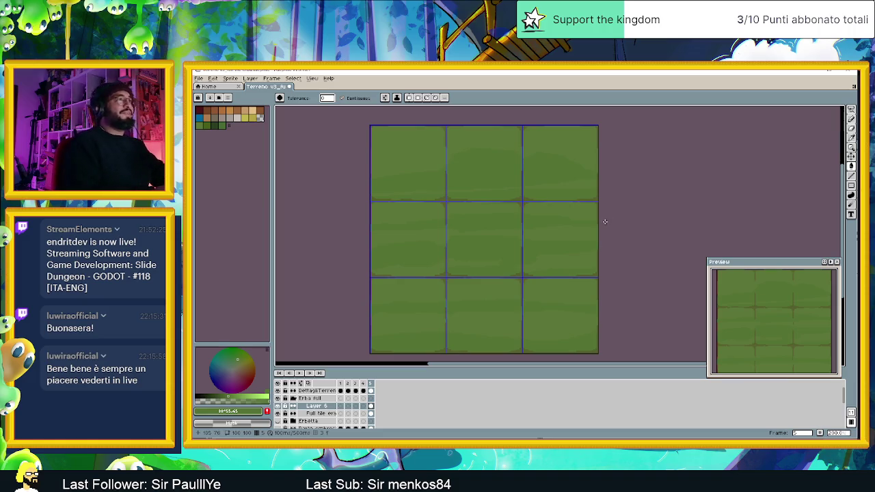
pyautogui.click(851, 119)
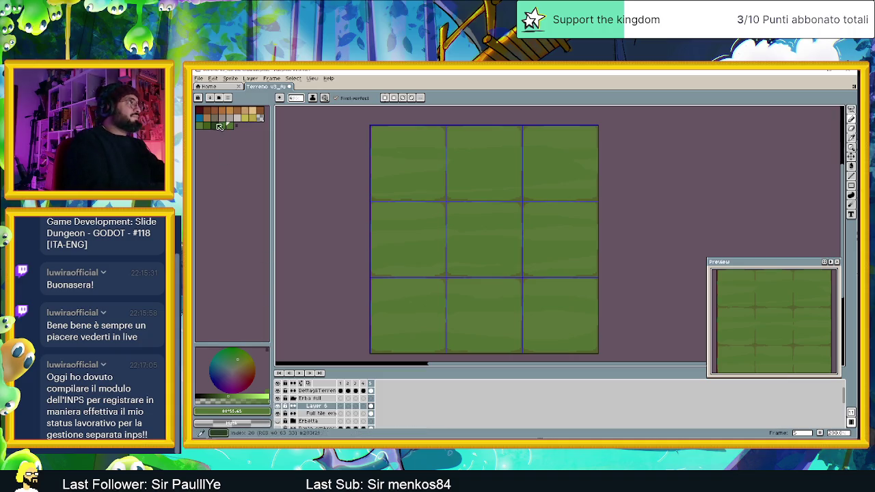
# Step: Cover the leftover dark dot at the tile seam with a palette green, discarding a stray dark stroke
pyautogui.click(216, 124)
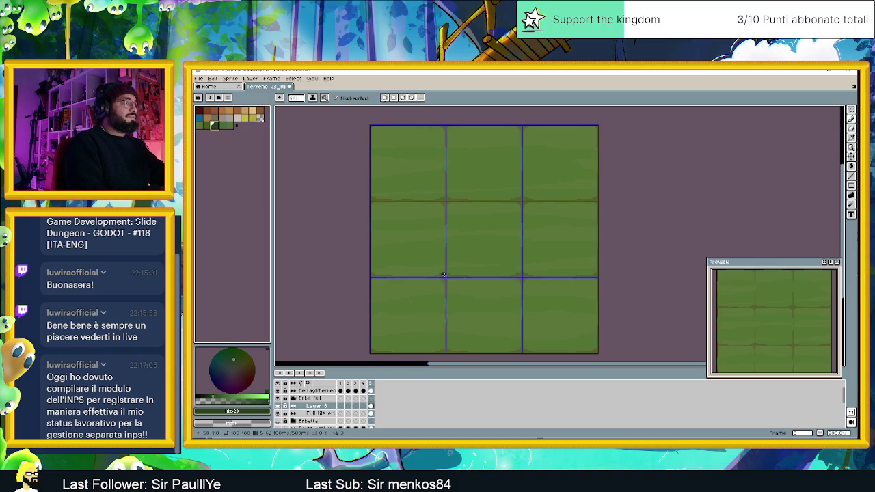
pyautogui.moveTo(448, 275); pyautogui.dragTo(419, 276)
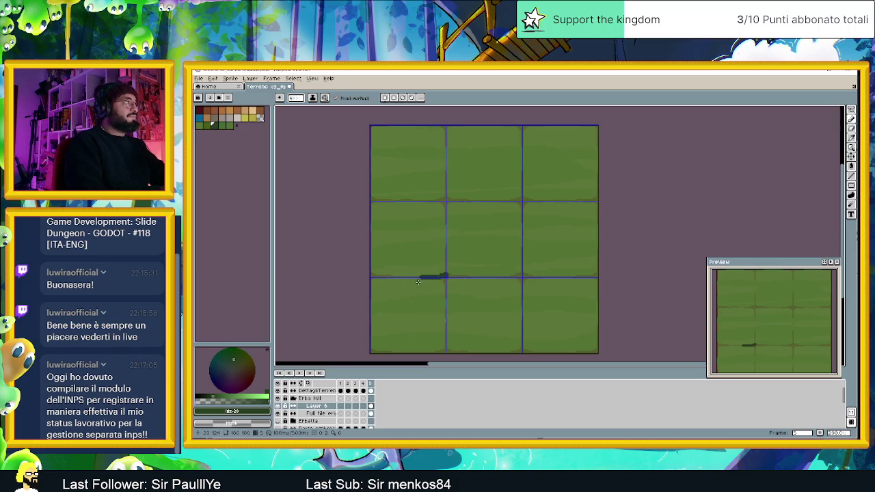
pyautogui.hotkey('ctrl', 'z')
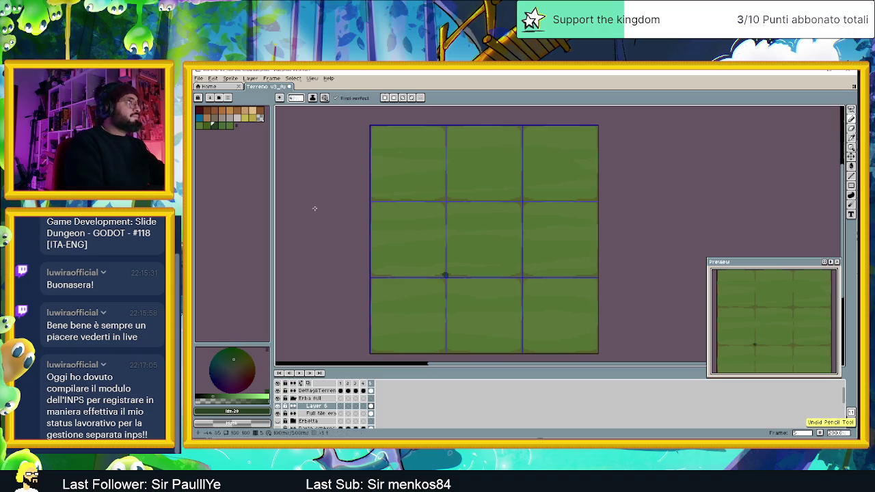
pyautogui.click(221, 124)
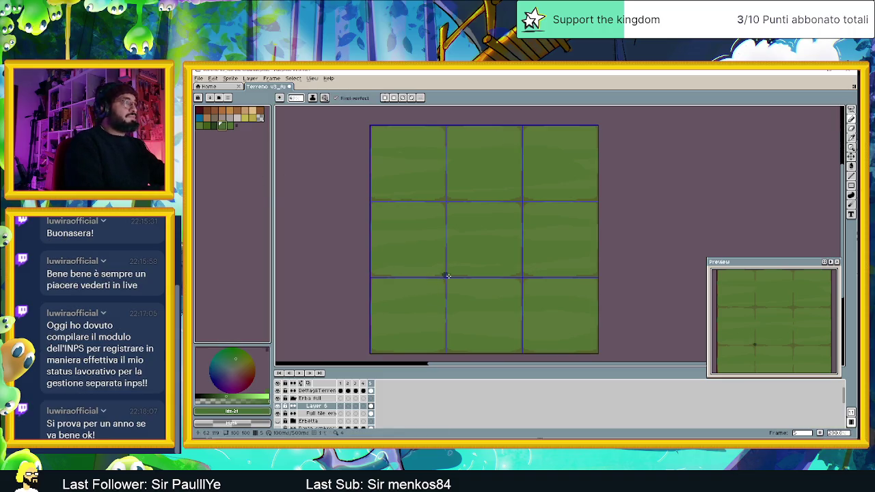
pyautogui.moveTo(448, 276); pyautogui.dragTo(381, 277)
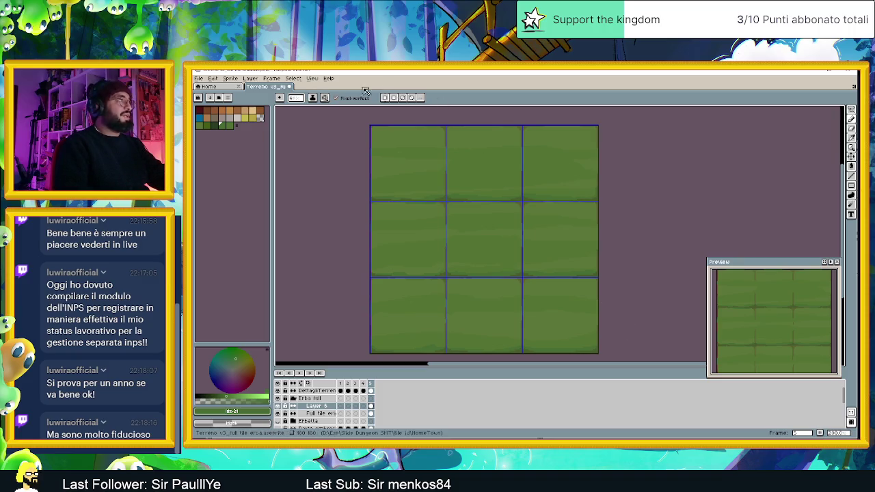
pyautogui.click(317, 81)
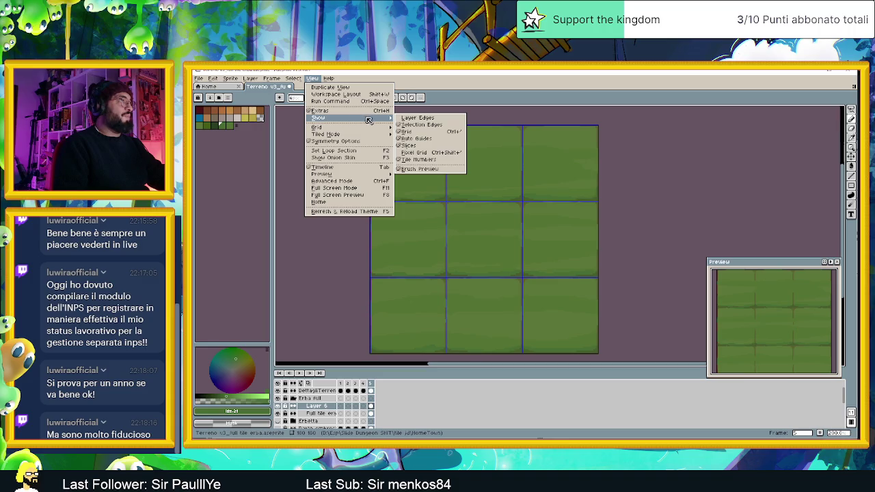
# Step: Tile the sprite in both axes, zoom out to check the seams, and hide the grid
pyautogui.moveTo(335, 134)
pyautogui.click(422, 142)
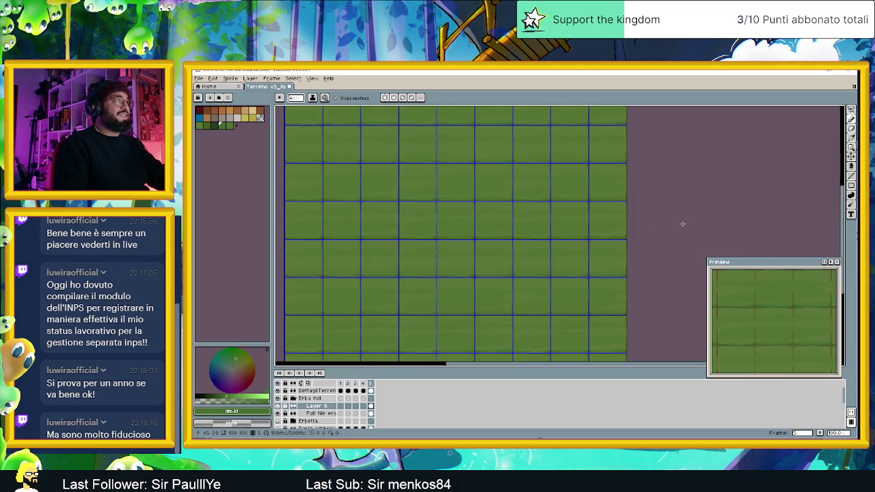
pyautogui.press('1')
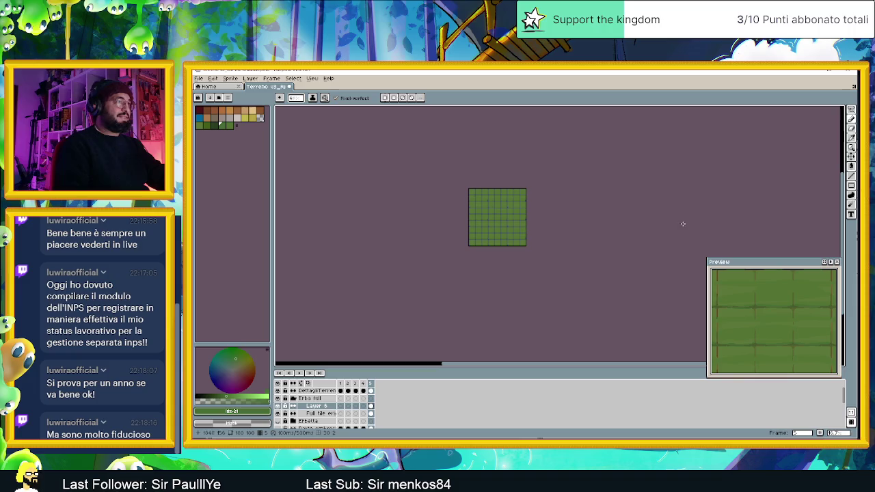
pyautogui.scroll(1, 497, 224)
pyautogui.scroll(1, 582, 207)
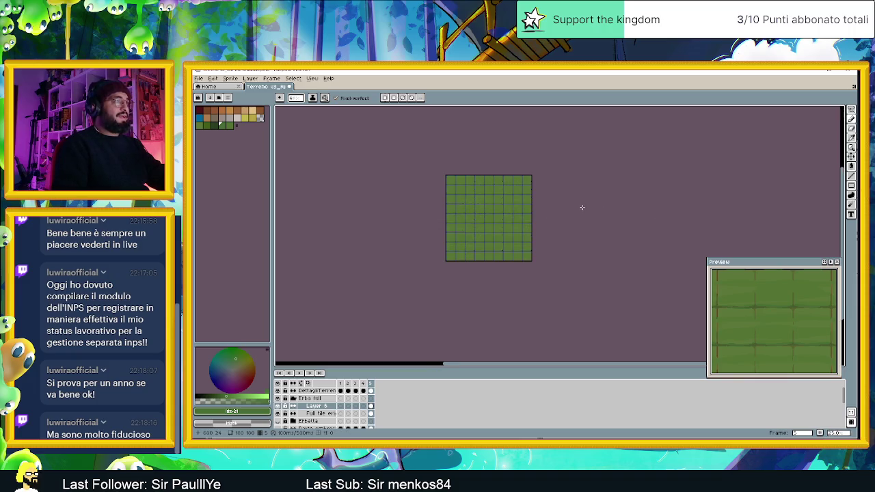
pyautogui.scroll(1, 582, 207)
pyautogui.scroll(1, 581, 207)
pyautogui.hscroll(-2, 553, 196)
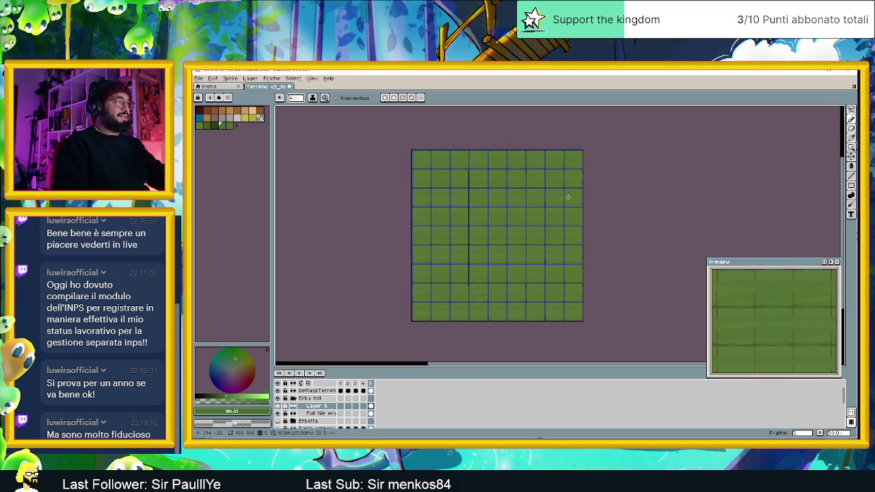
pyautogui.scroll(2, 571, 197)
pyautogui.click(312, 78)
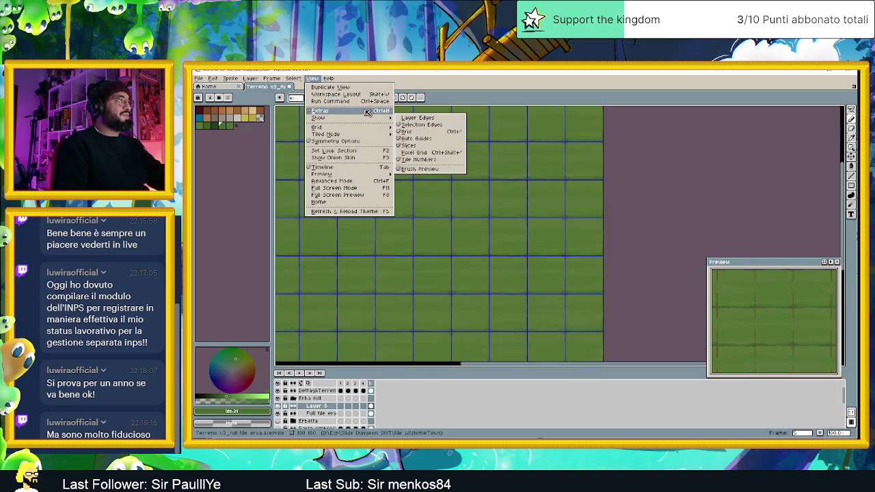
pyautogui.moveTo(316, 127)
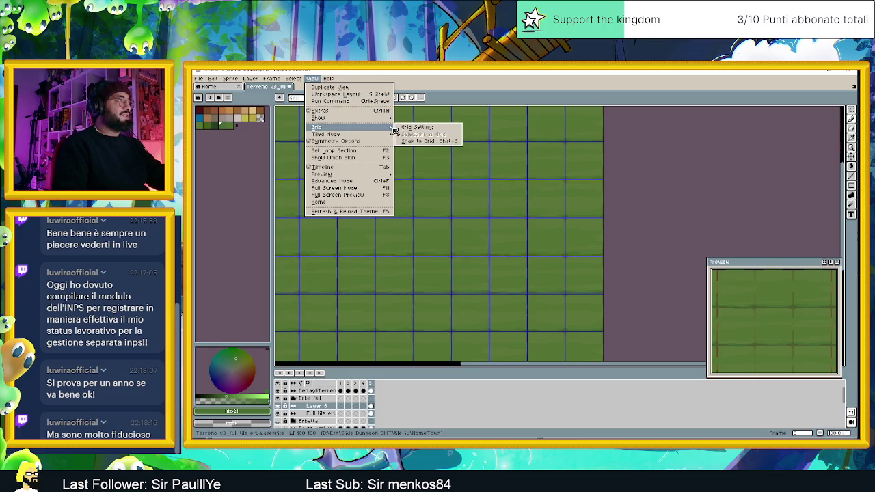
pyautogui.click(406, 131)
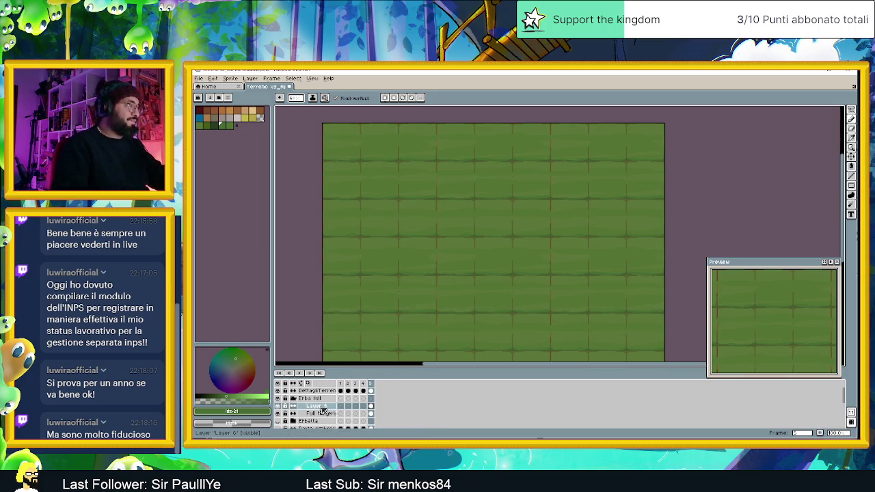
# Step: On the Full tile layer, bucket-fill the reddish seam marks with eyedropped grass green
pyautogui.click(322, 412)
pyautogui.scroll(2, 451, 250)
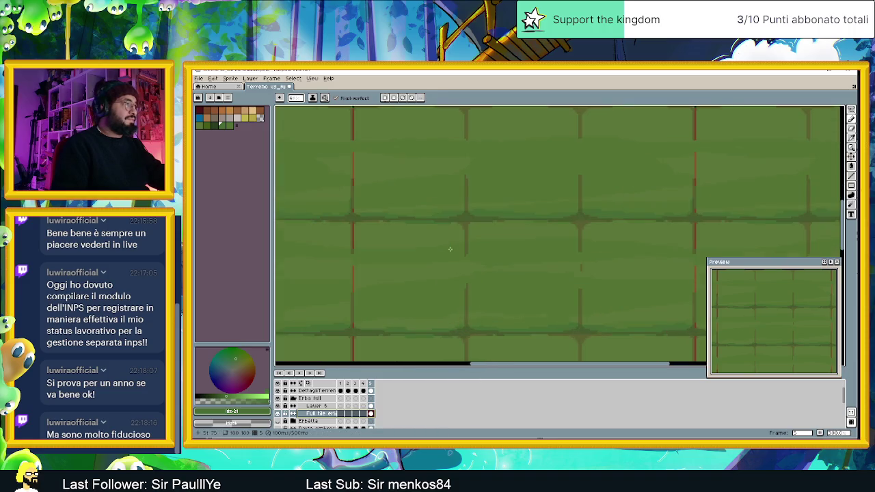
pyautogui.keyDown('alt'); pyautogui.click(438, 229); pyautogui.keyUp('alt')
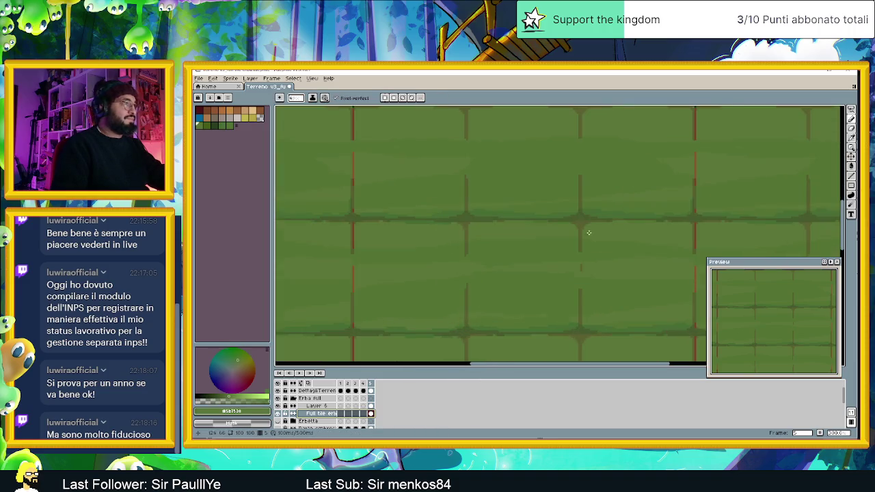
pyautogui.click(852, 166)
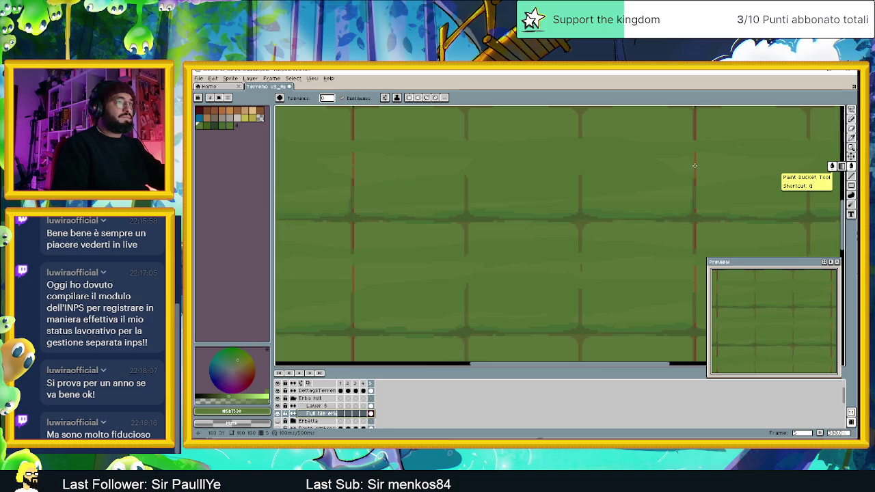
pyautogui.scroll(-3, 694, 168)
pyautogui.scroll(1, 730, 196)
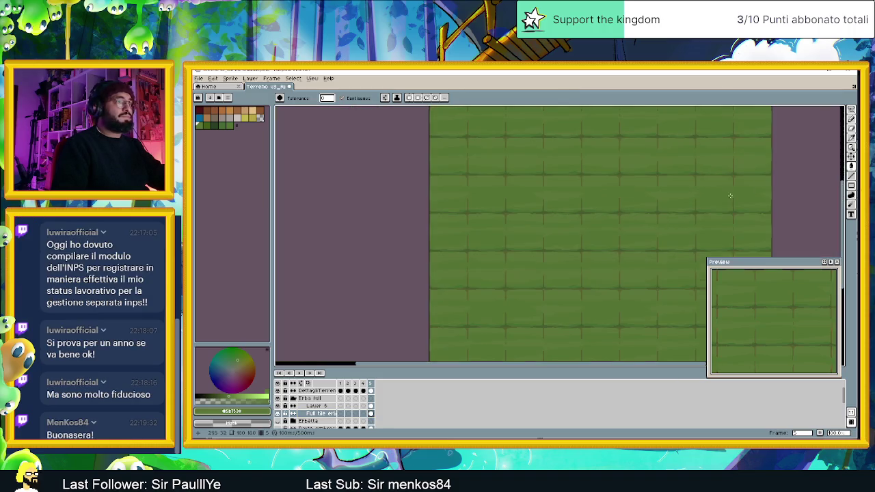
pyautogui.moveTo(711, 195); pyautogui.dragTo(621, 214)
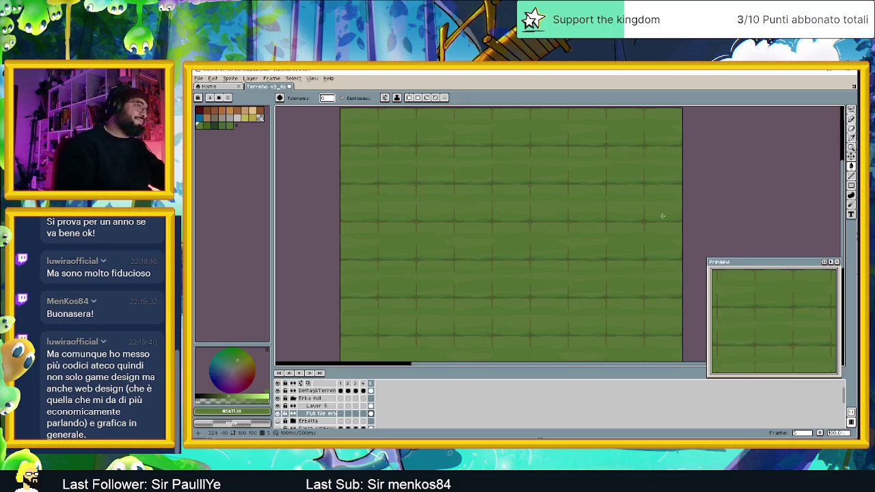
pyautogui.scroll(1, 521, 248)
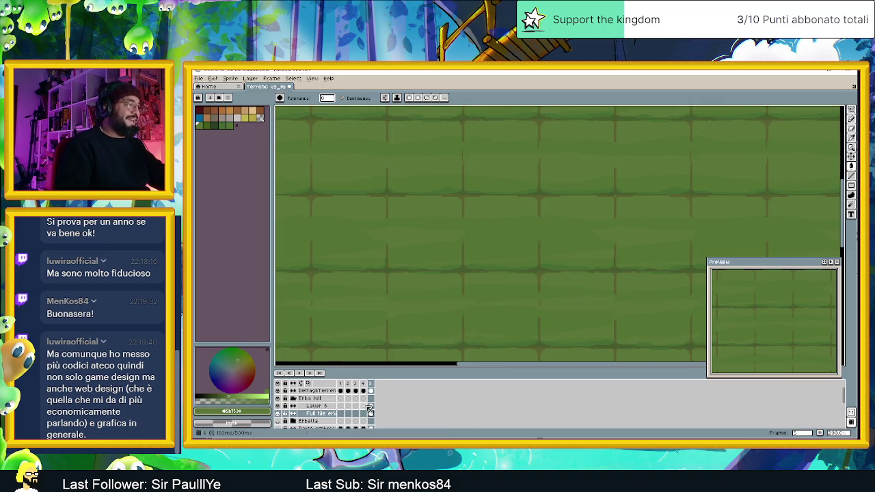
# Step: Switch to Layer 6 with the Pencil and sample a darker seam green
pyautogui.click(371, 405)
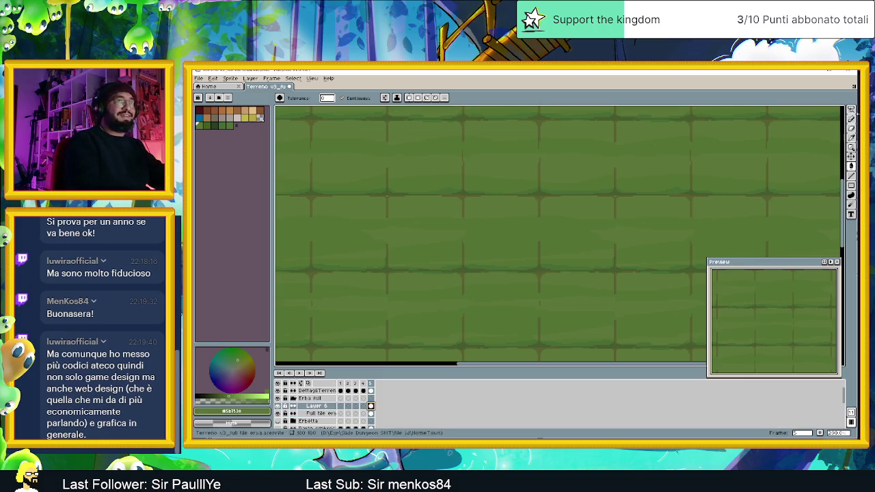
pyautogui.click(851, 120)
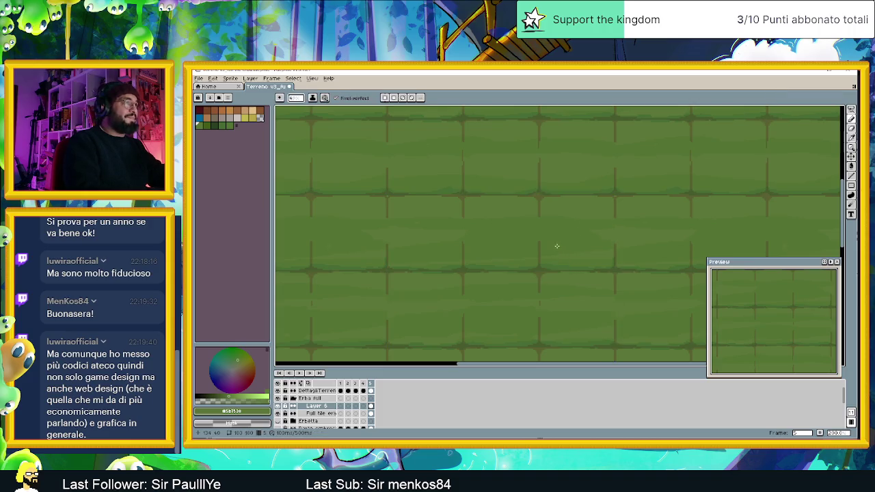
pyautogui.keyDown('alt'); pyautogui.click(492, 264); pyautogui.keyUp('alt')
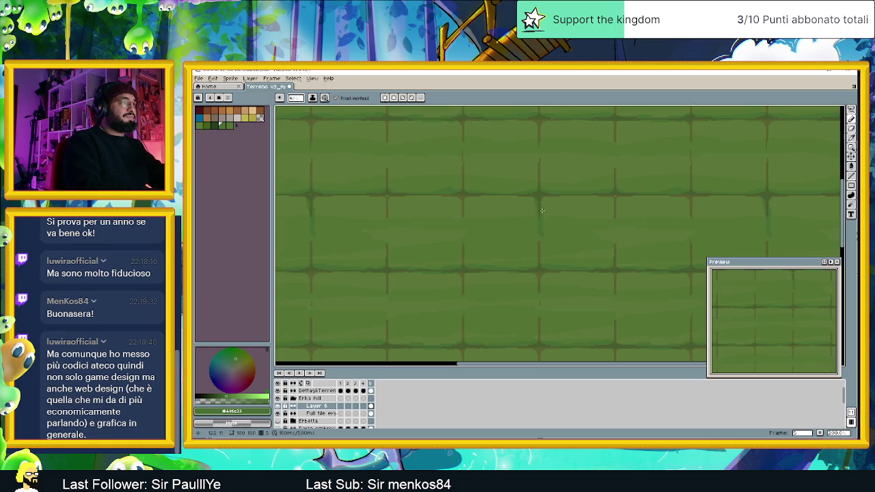
pyautogui.hotkey('ctrl', 'z')
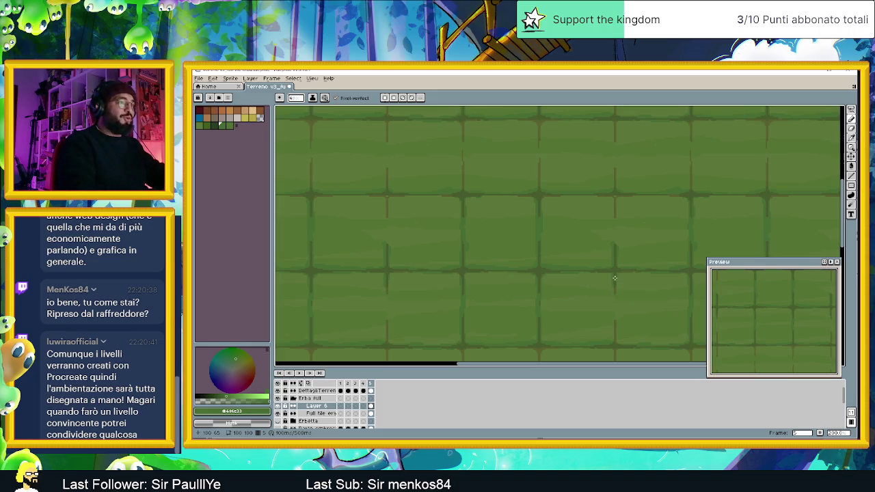
# Step: Draw a short dark vertical stroke on a tile seam, redrawing it until it fits
pyautogui.hotkey('ctrl', 'z')
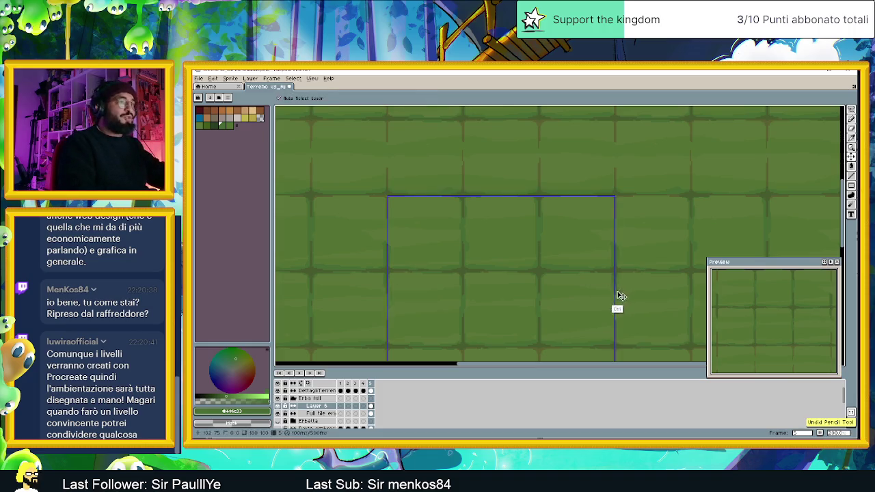
pyautogui.moveTo(617, 299); pyautogui.dragTo(613, 335)
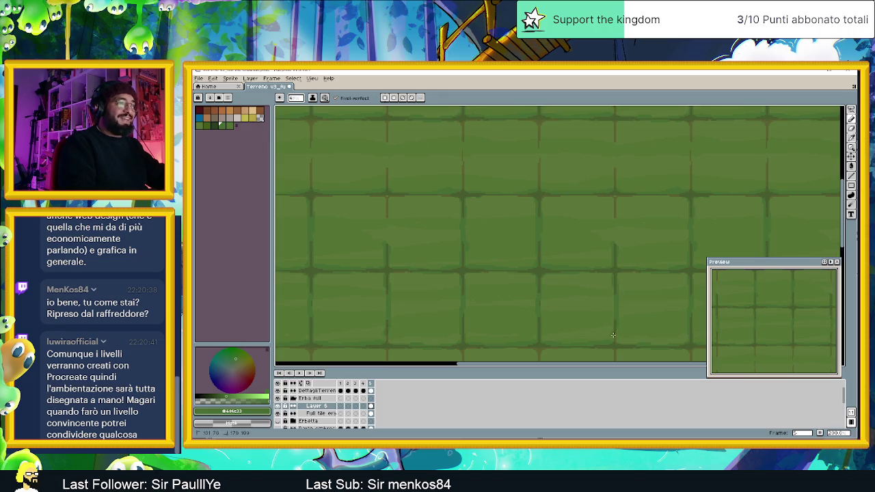
pyautogui.hotkey('ctrl', 'z')
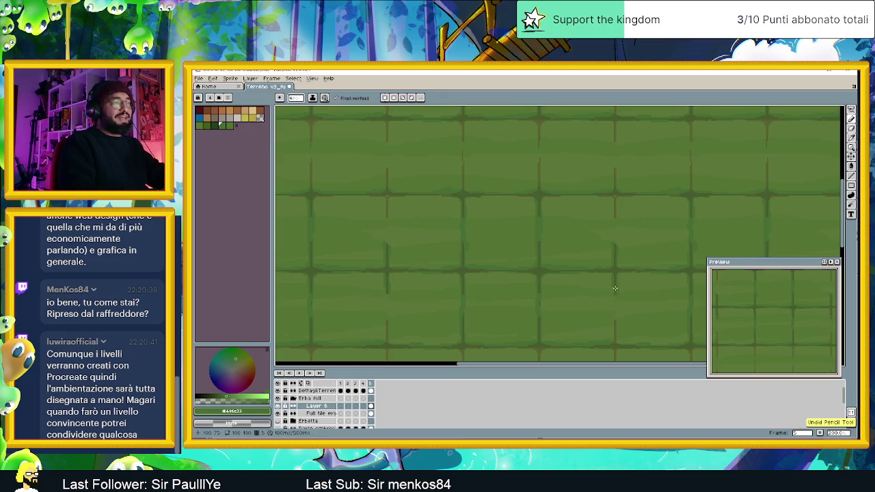
pyautogui.moveTo(615, 296); pyautogui.dragTo(616, 316)
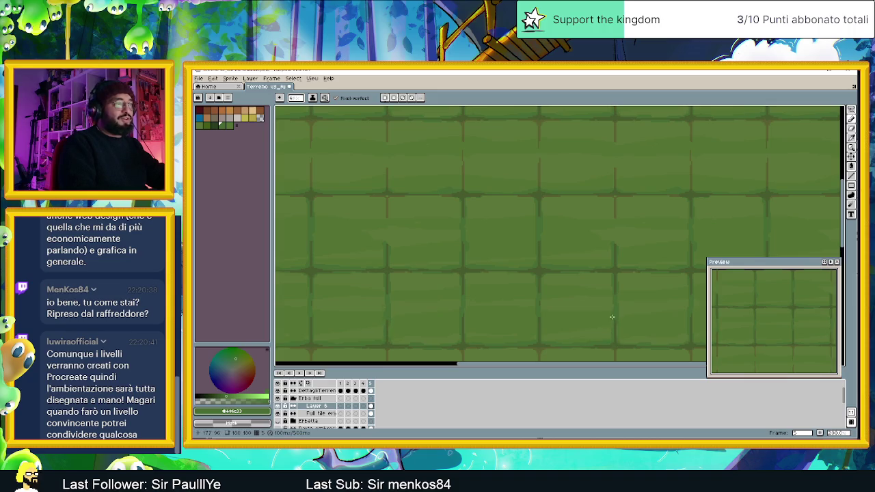
pyautogui.hotkey('ctrl', 'z')
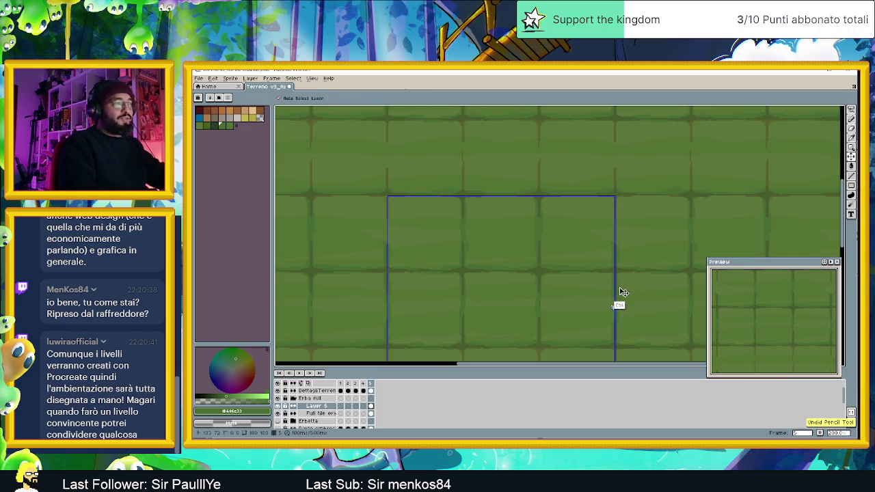
pyautogui.moveTo(614, 293); pyautogui.dragTo(614, 312)
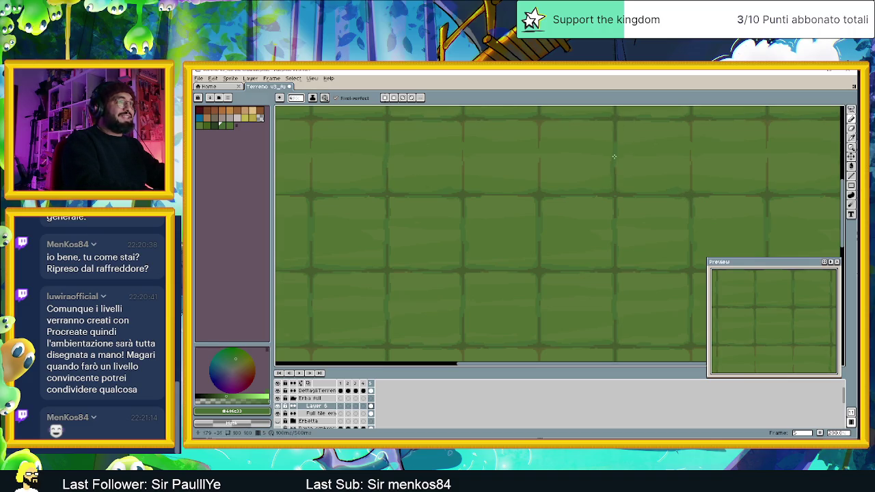
# Step: Undo the latest seam stroke and set the ink mode and pressure-sensitive brush size
pyautogui.hotkey('ctrl', 'z')
pyautogui.click(326, 98)
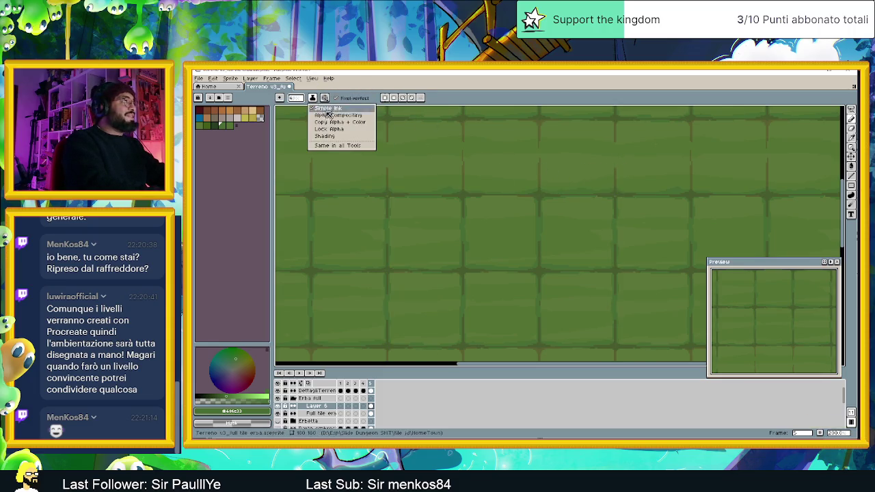
pyautogui.click(337, 115)
pyautogui.click(325, 98)
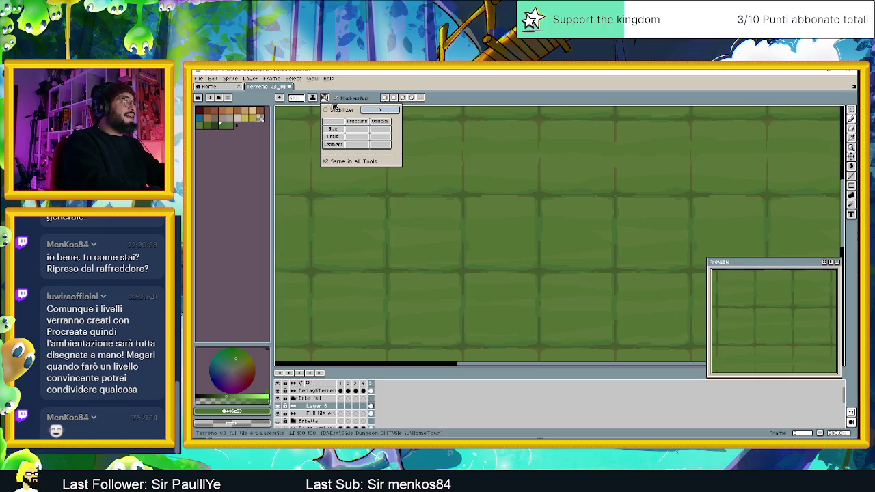
pyautogui.click(357, 128)
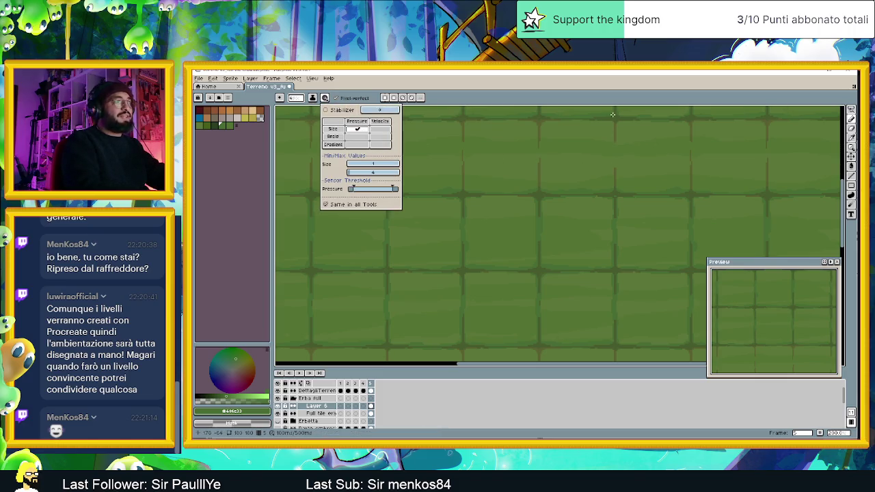
pyautogui.click(595, 154)
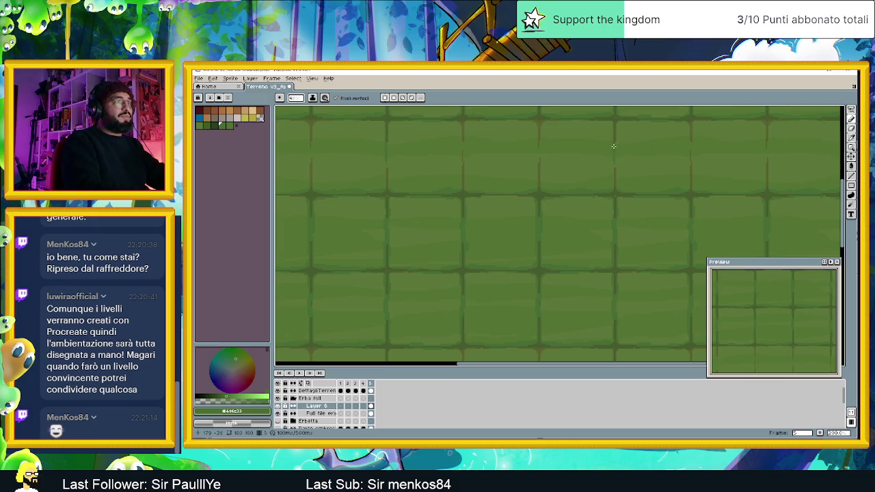
# Step: Undo two more pencil strokes on the grass
pyautogui.hotkey('ctrl', 'z')
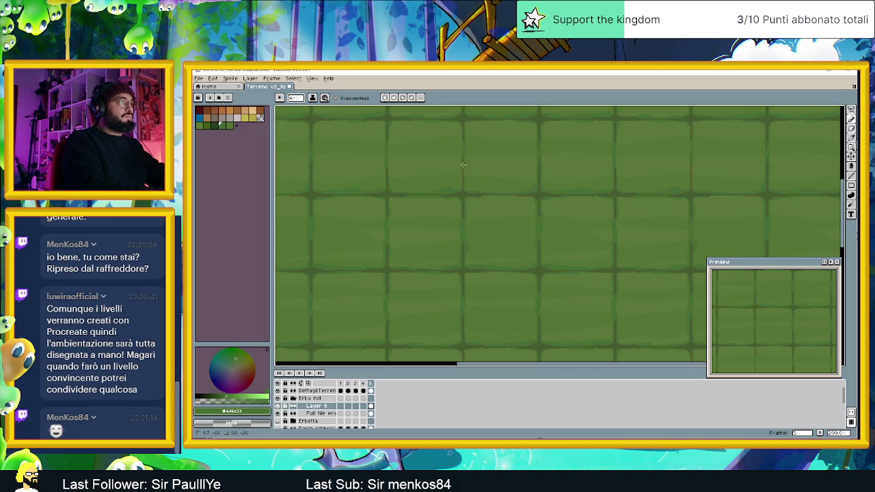
pyautogui.hotkey('ctrl', 'z')
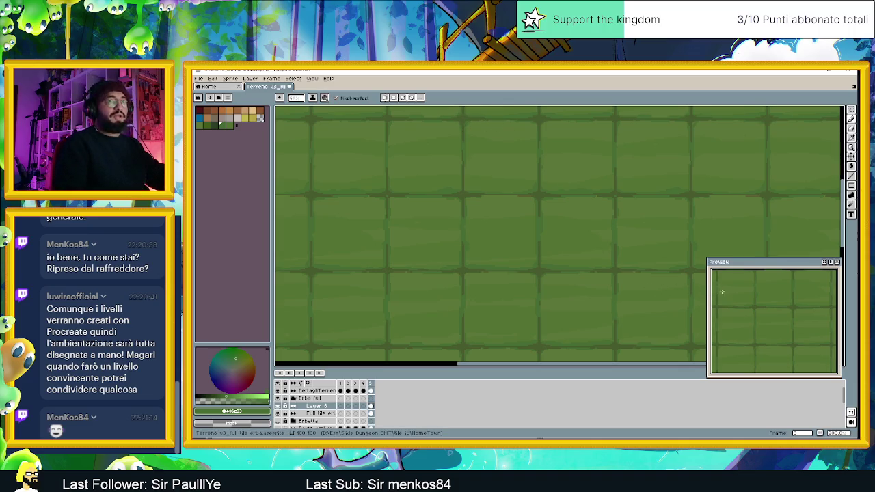
pyautogui.scroll(-1, 552, 240)
# Step: Turn the grid overlay back on from the View menu
pyautogui.scroll(-1, 551, 239)
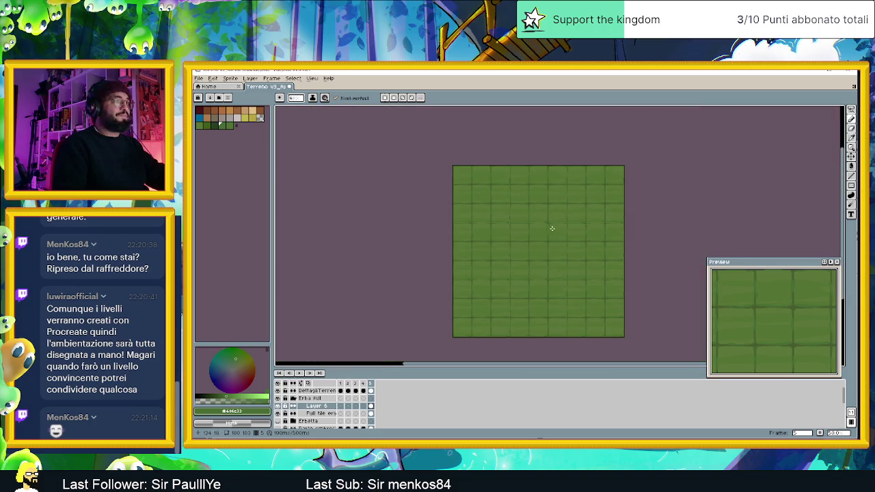
pyautogui.scroll(1, 561, 235)
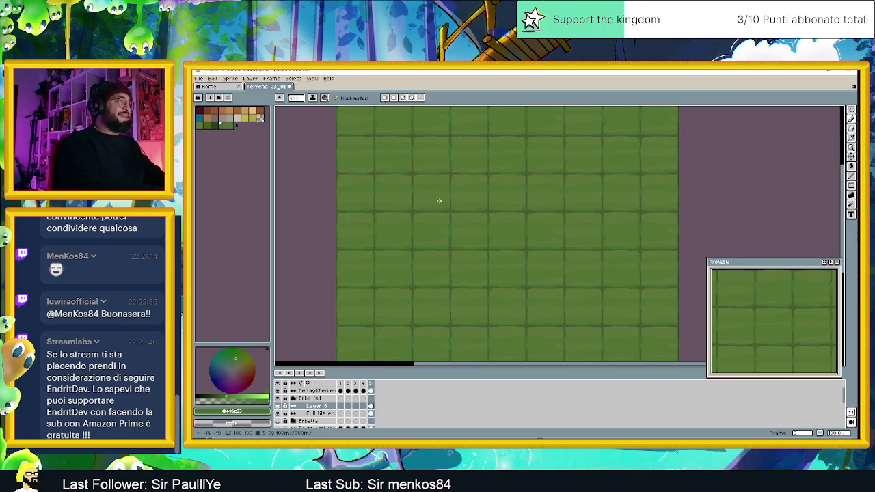
pyautogui.click(311, 78)
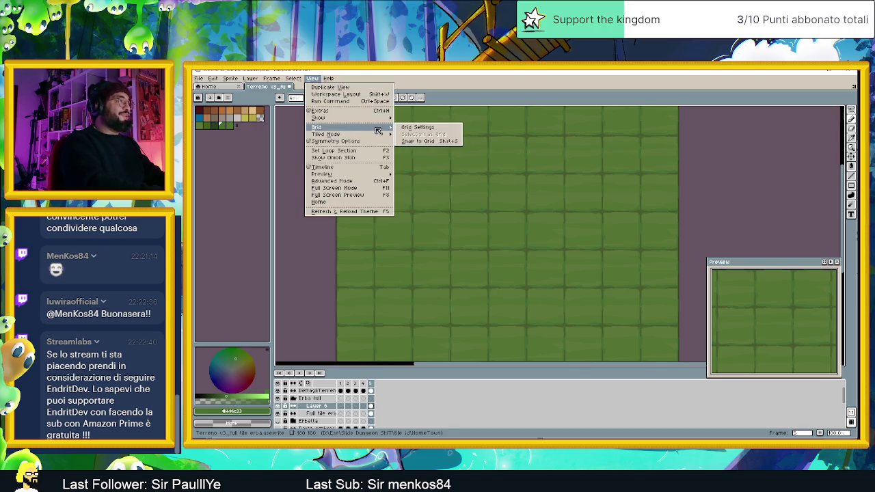
pyautogui.moveTo(319, 118)
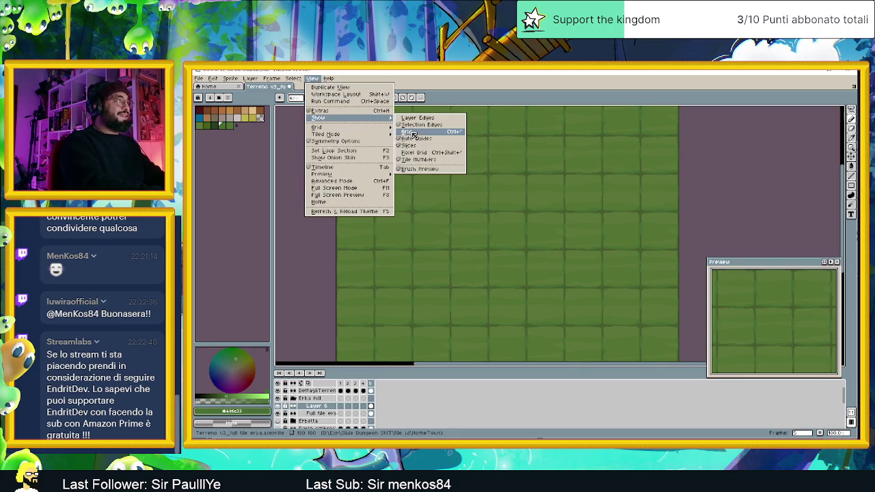
pyautogui.click(414, 131)
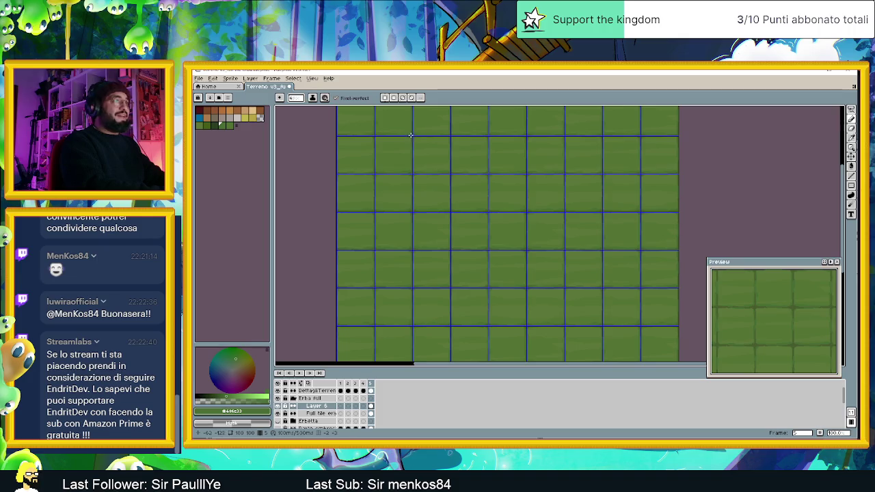
# Step: Set tiled mode to None and centre the single 3×3 tileset
pyautogui.click(311, 78)
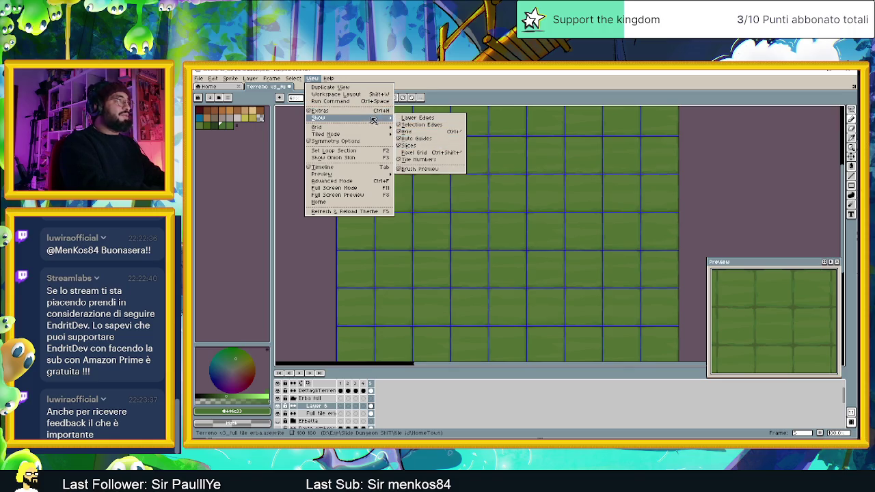
pyautogui.moveTo(326, 134)
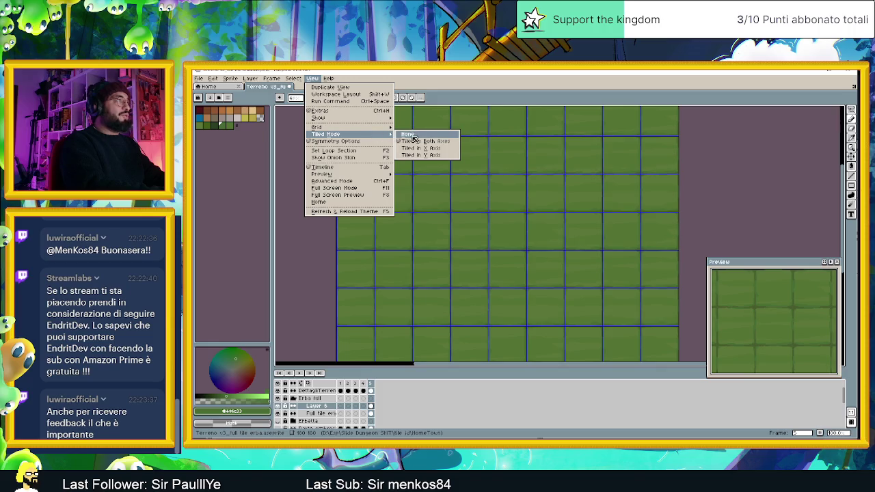
pyautogui.click(409, 134)
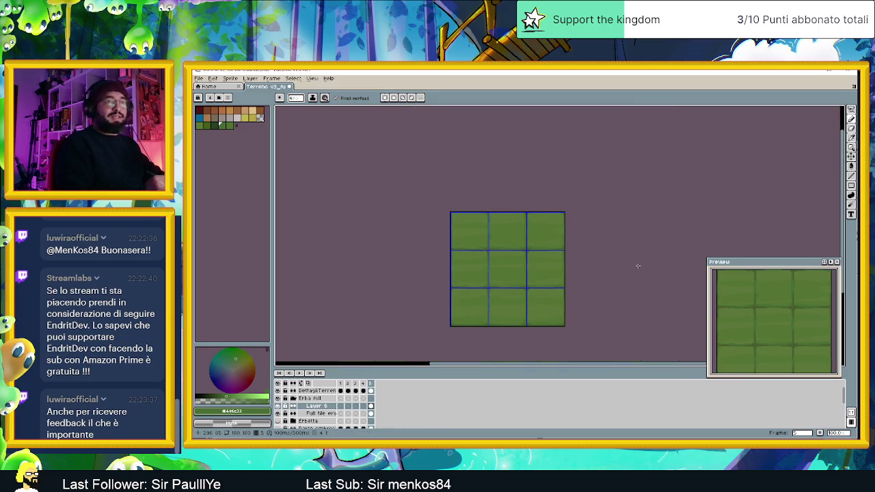
pyautogui.scroll(1, 546, 257)
pyautogui.moveTo(529, 277); pyautogui.dragTo(558, 225)
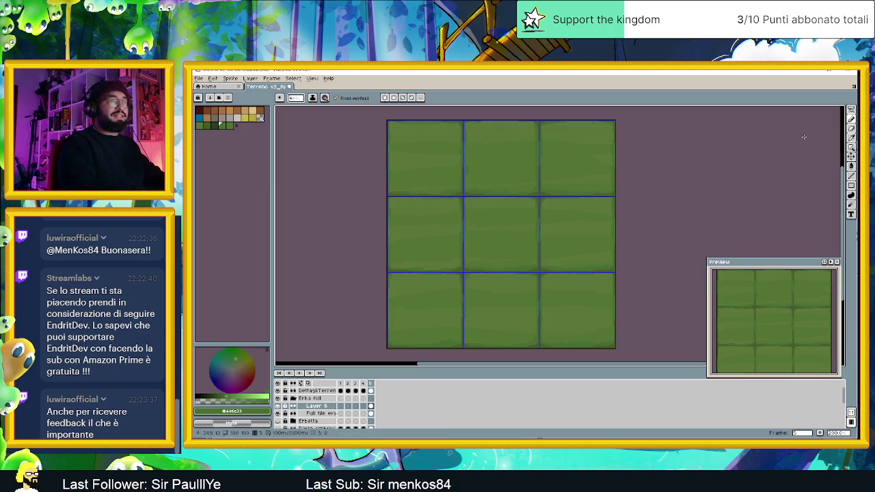
# Step: Sample a grass green and toggle pen-pressure brush size on, then back off
pyautogui.keyDown('alt'); pyautogui.click(485, 168); pyautogui.keyUp('alt')
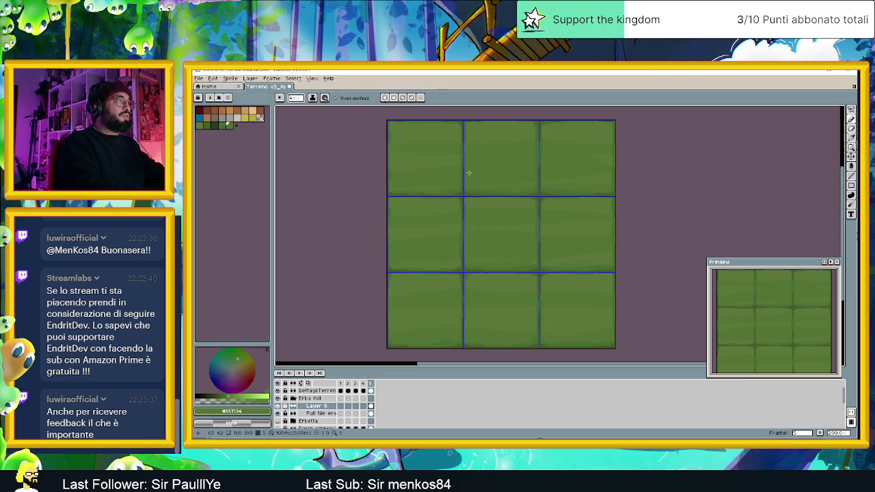
pyautogui.click(325, 98)
pyautogui.click(364, 131)
pyautogui.click(362, 130)
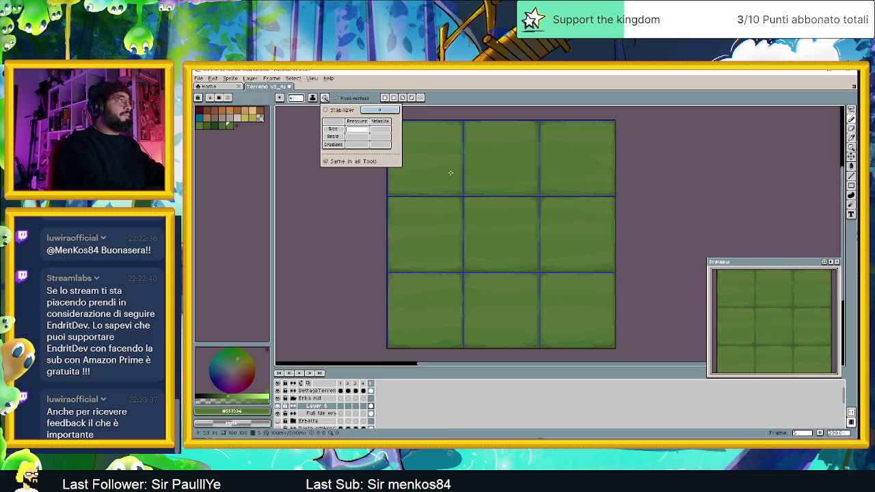
pyautogui.click(707, 205)
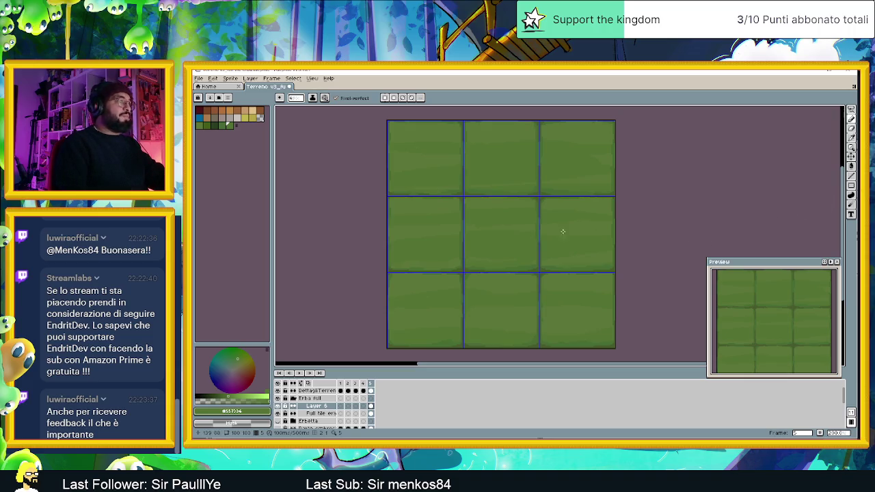
# Step: Pan to the tileset's top edge and Alt-click a grass colour near a seam
pyautogui.scroll(1, 563, 230)
pyautogui.moveTo(470, 188); pyautogui.dragTo(483, 238)
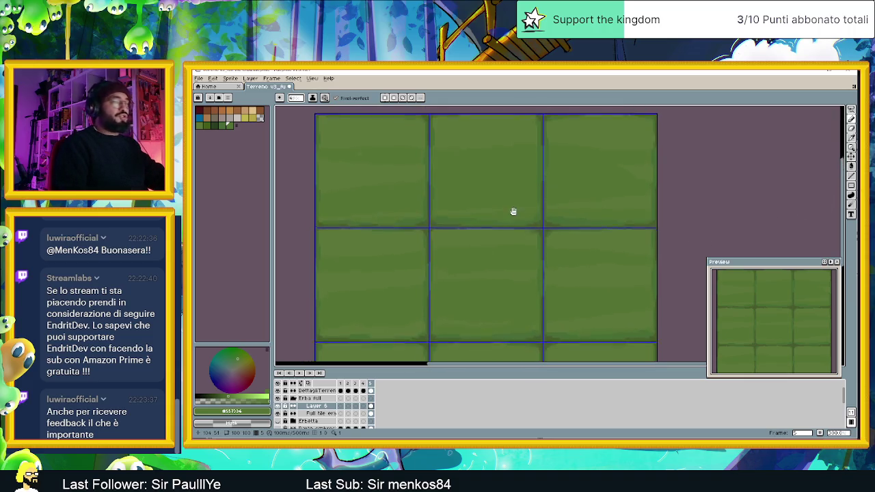
pyautogui.moveTo(512, 210); pyautogui.dragTo(513, 234)
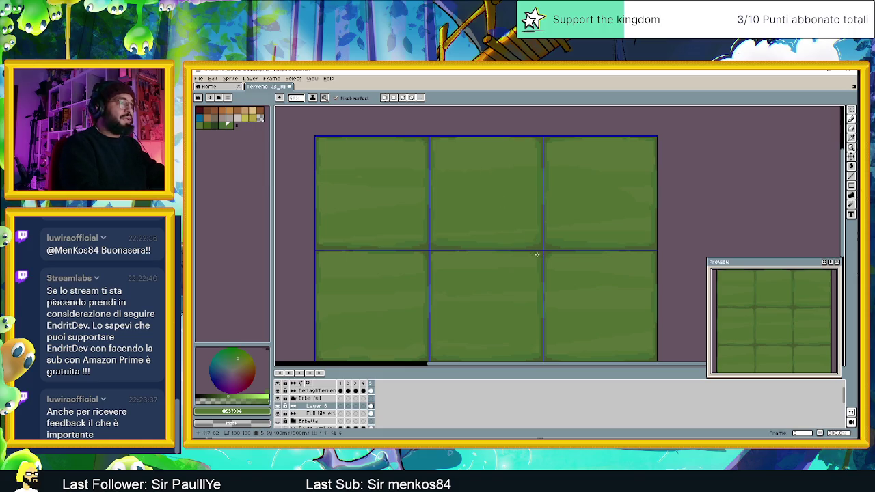
pyautogui.press('alt')
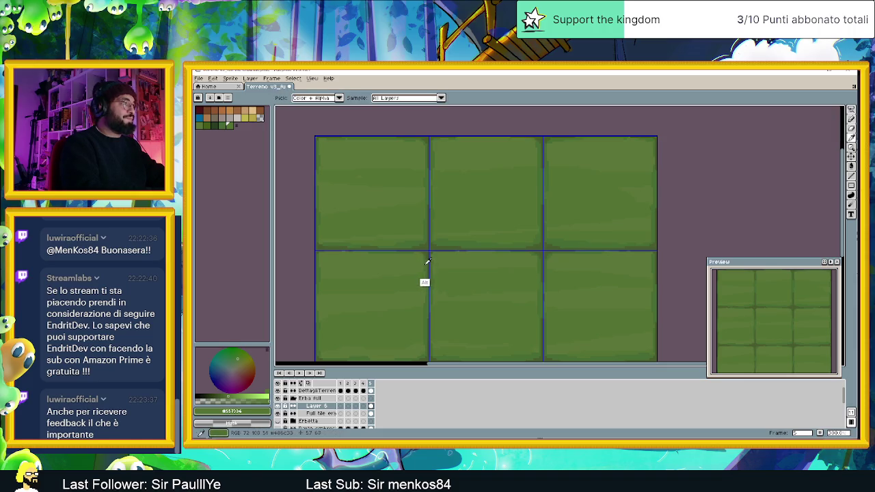
pyautogui.keyDown('alt'); pyautogui.click(426, 262); pyautogui.keyUp('alt')
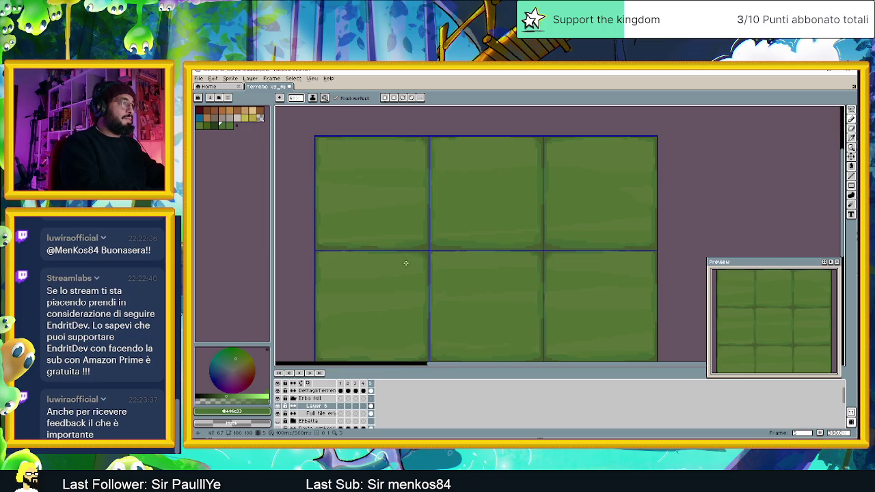
pyautogui.scroll(-1, 653, 125)
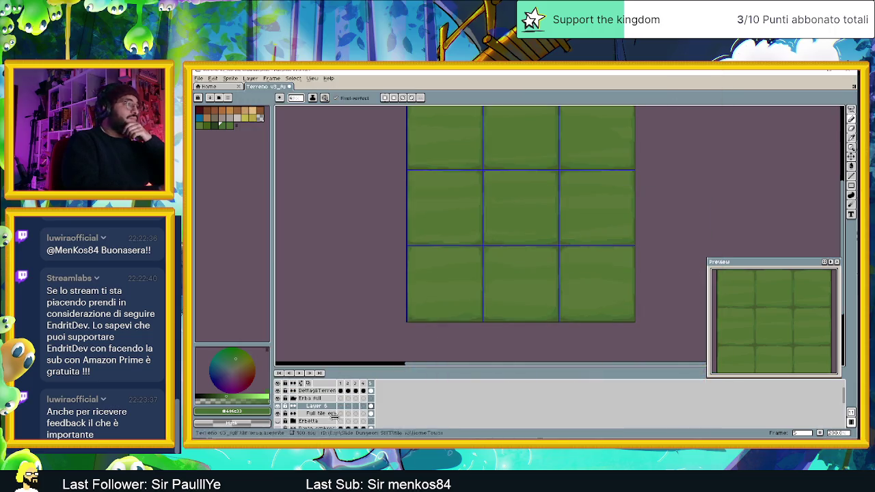
pyautogui.rightClick(324, 408)
pyautogui.moveTo(347, 389)
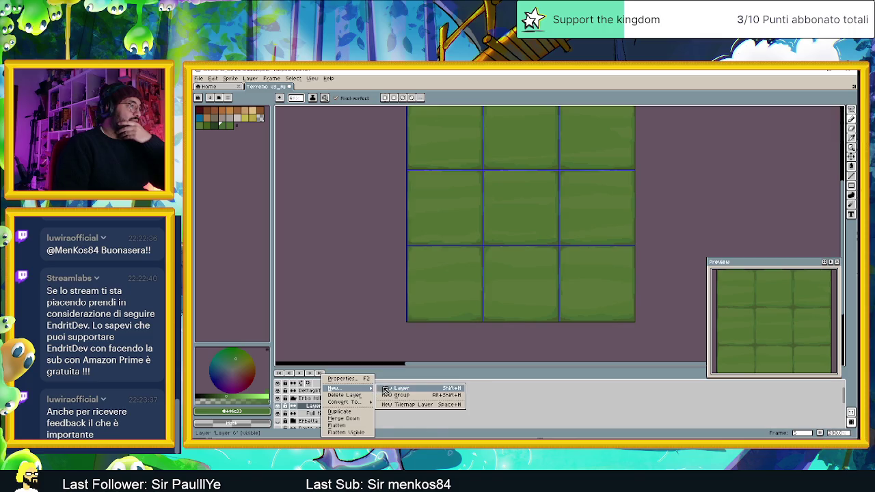
# Step: Add a new layer above Layer 6 and sample a green from the grass tiles
pyautogui.click(390, 388)
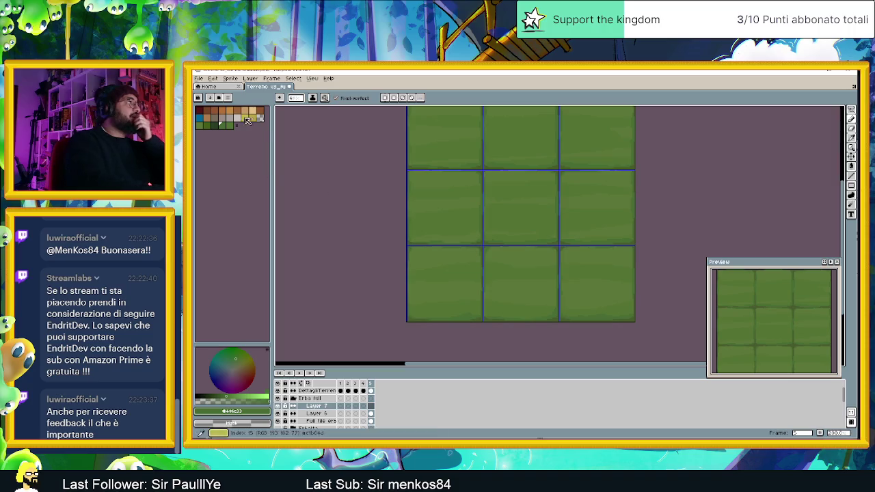
pyautogui.keyDown('alt'); pyautogui.click(465, 200); pyautogui.keyUp('alt')
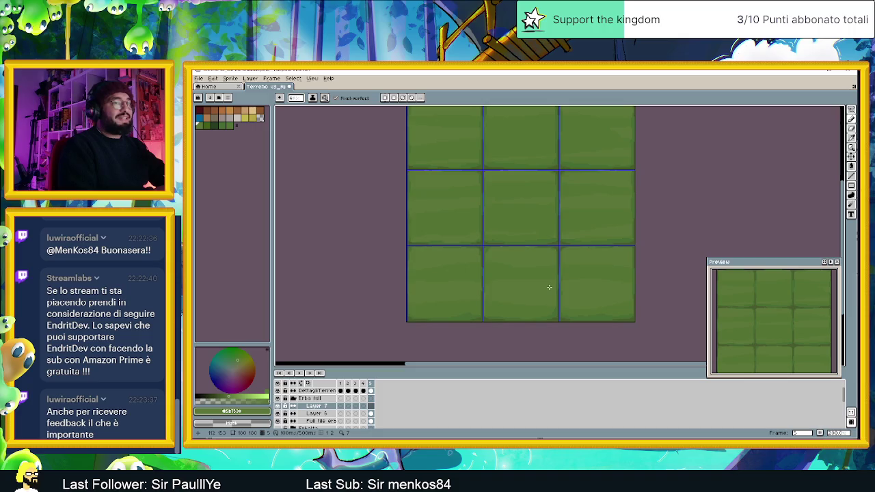
pyautogui.click(231, 411)
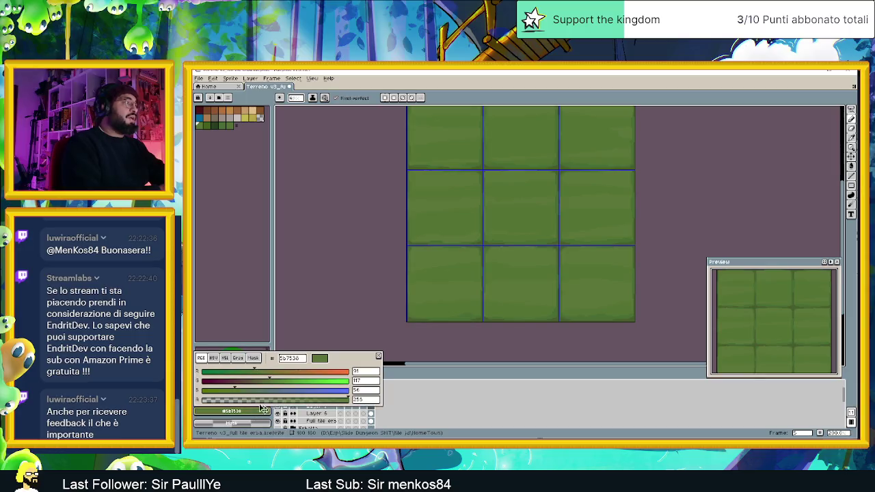
pyautogui.click(220, 359)
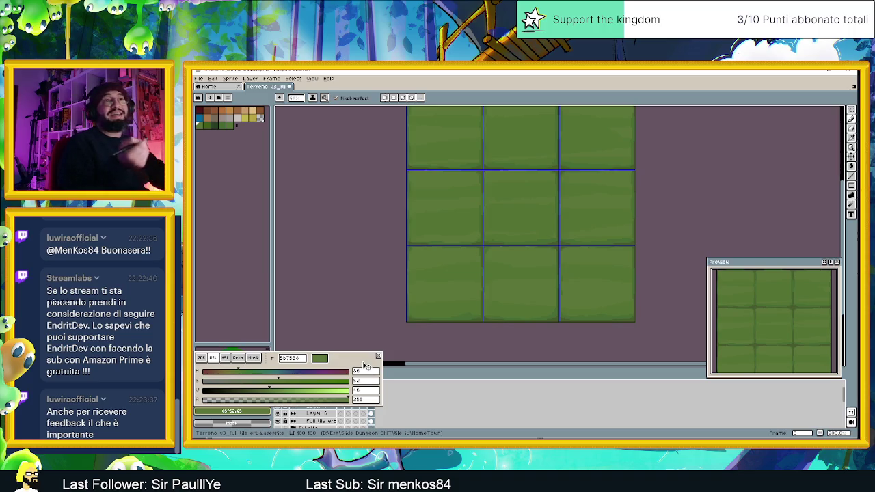
pyautogui.click(378, 356)
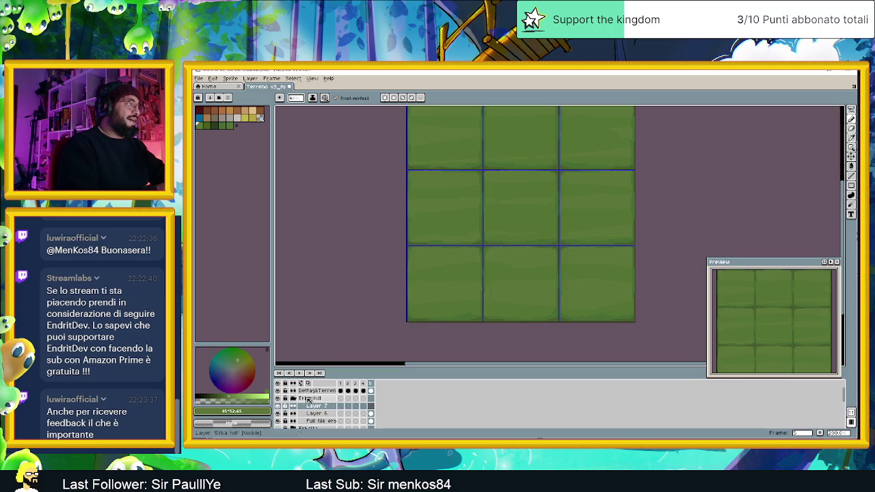
pyautogui.click(233, 411)
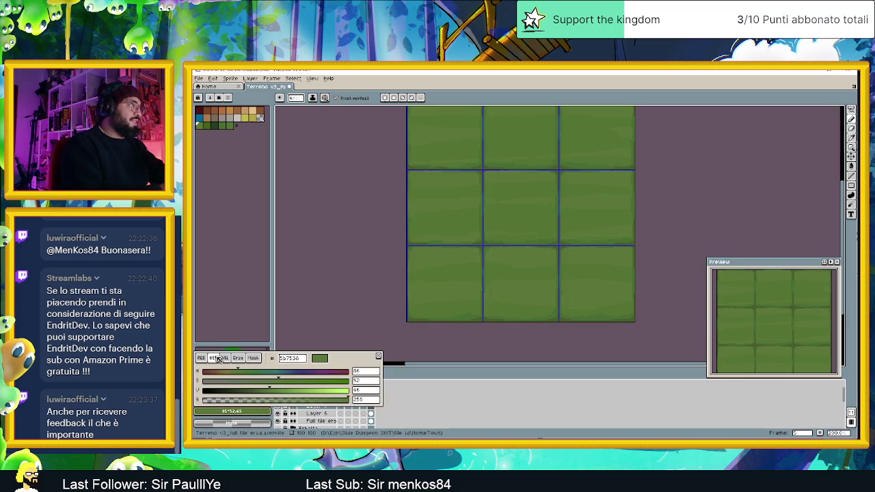
# Step: Set the drawing green to hue 80 and value 48 (657a3b)
pyautogui.click(363, 373)
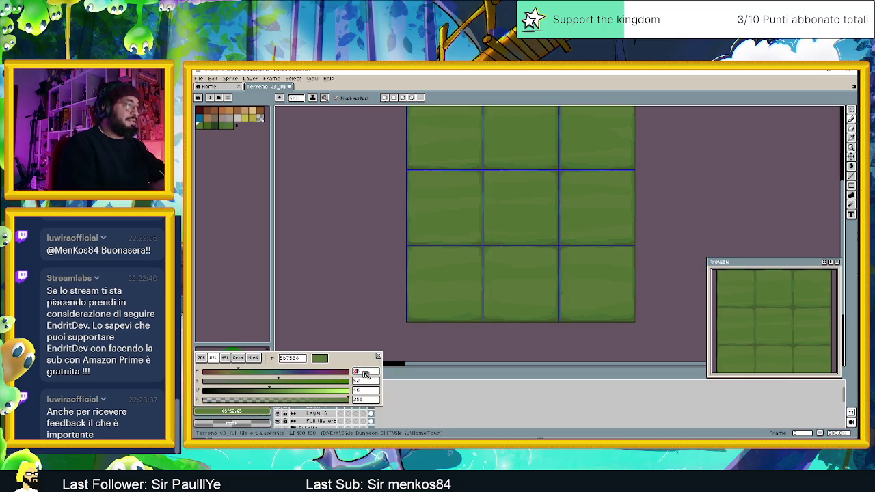
pyautogui.press('Escape')
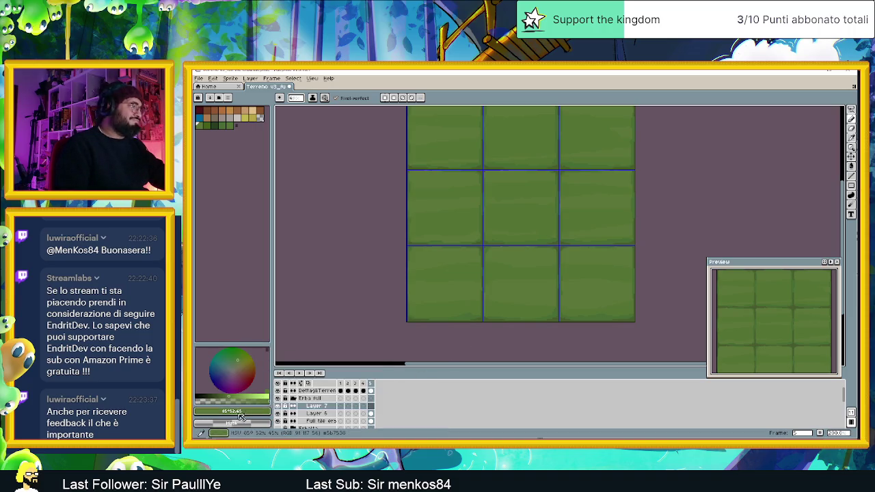
pyautogui.click(233, 411)
pyautogui.click(362, 373)
pyautogui.write('80')
pyautogui.click(355, 382)
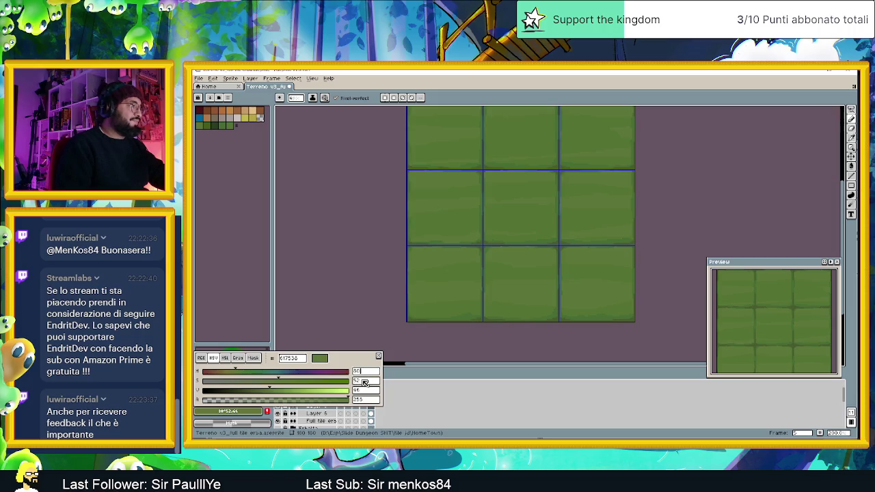
pyautogui.click(367, 392)
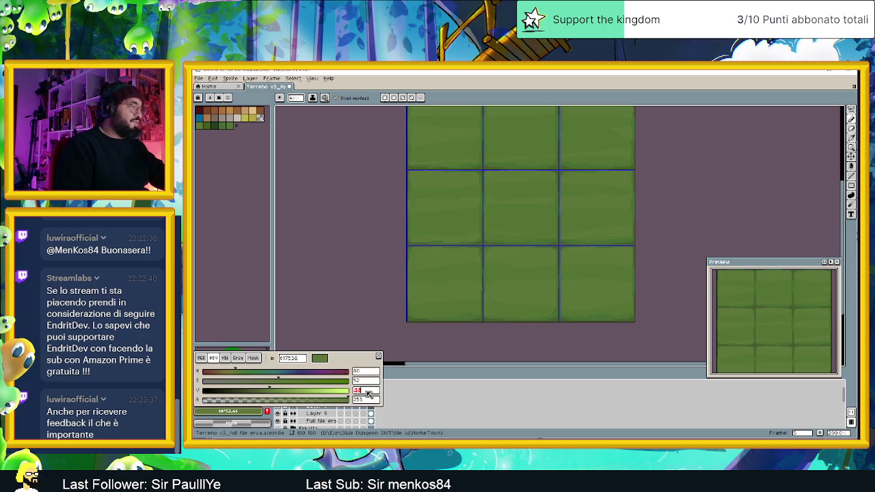
pyautogui.write('48')
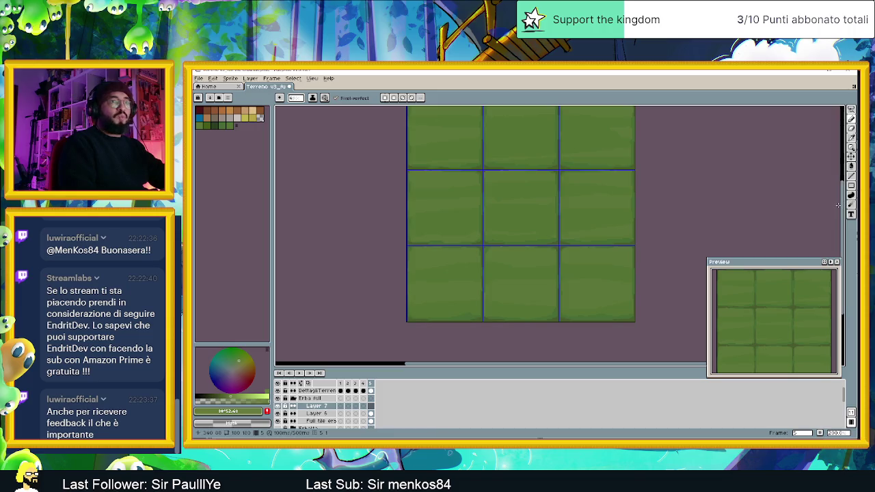
# Step: Select all, deselect, and undo the last three pencil strokes on the top-row tiles
pyautogui.scroll(2, 639, 186)
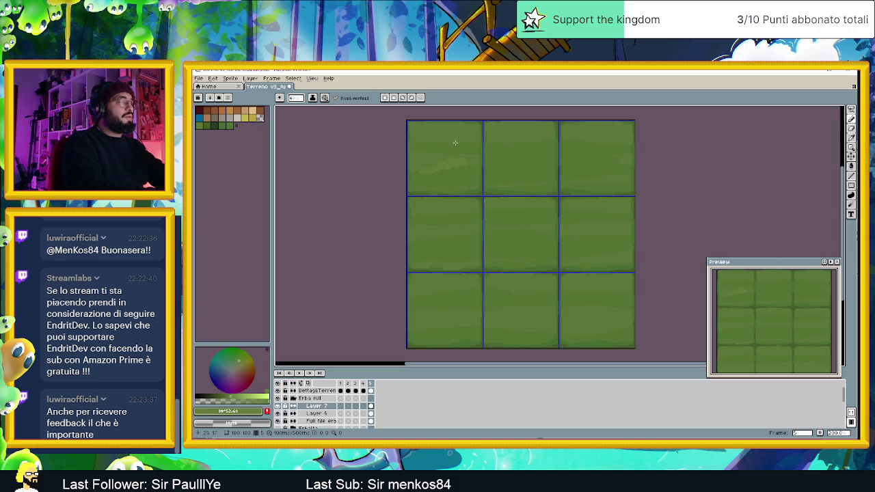
pyautogui.hotkey('ctrl', 'a')
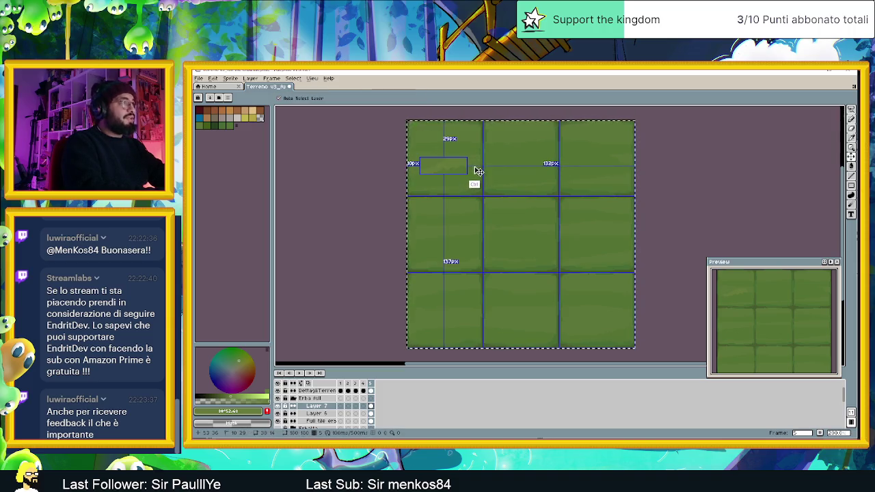
pyautogui.hotkey('ctrl', 'd')
pyautogui.hotkey('ctrl', 'z')
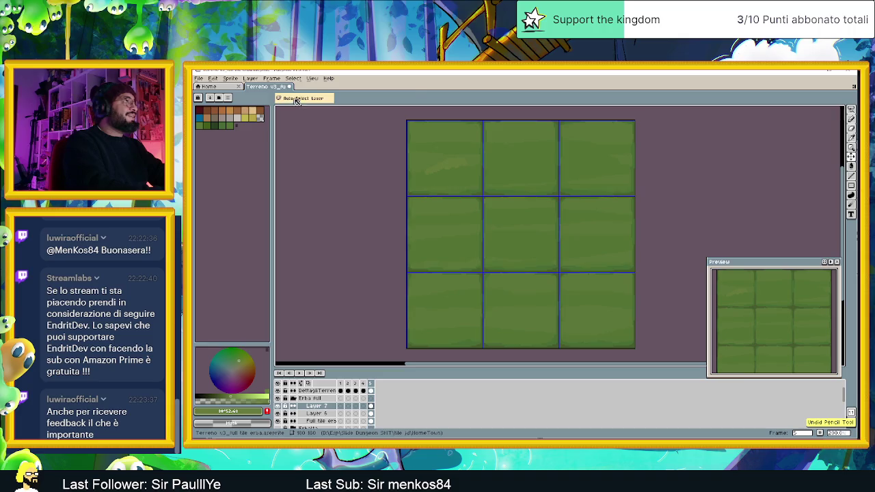
pyautogui.hotkey('ctrl', 'z')
pyautogui.hotkey('ctrl', 'z')
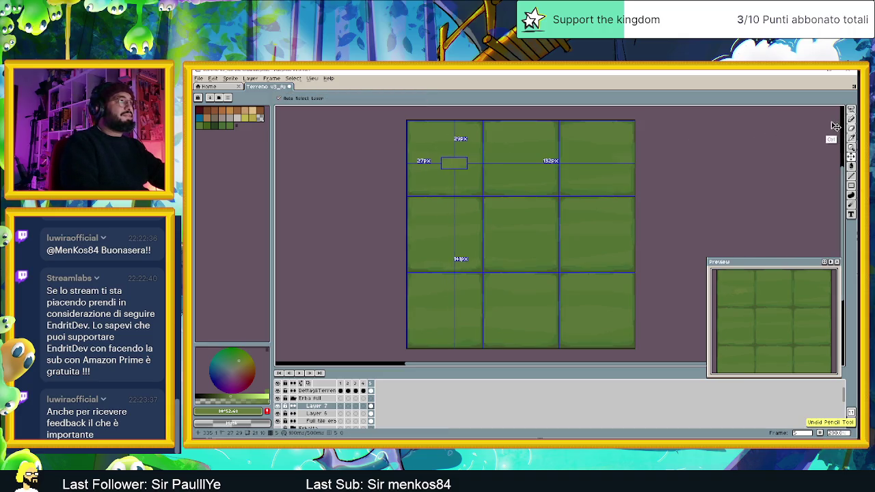
pyautogui.hotkey('ctrl', 'z')
pyautogui.hotkey('ctrl', 'z')
pyautogui.hotkey('ctrl', 'z')
pyautogui.hotkey('ctrl', 'z')
pyautogui.hotkey('ctrl', 'z')
pyautogui.hotkey('ctrl', 'z')
pyautogui.hotkey('ctrl', 'z')
pyautogui.hotkey('ctrl', 'z')
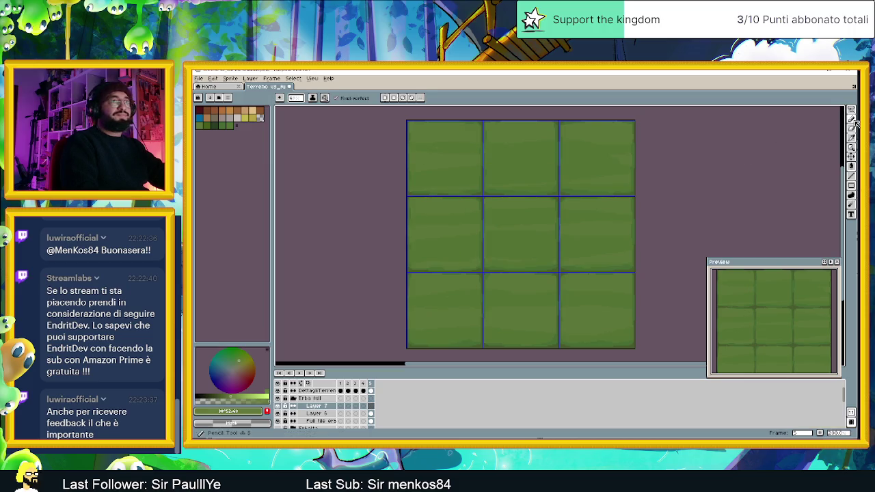
pyautogui.click(325, 98)
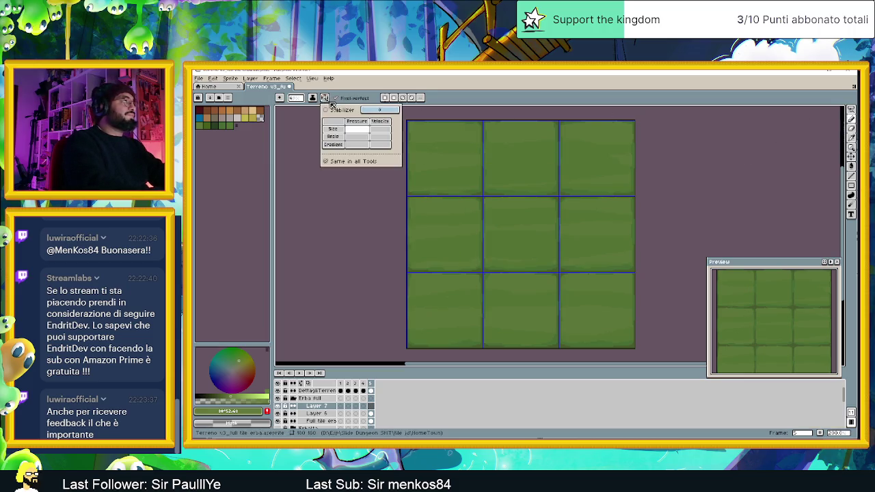
# Step: Enable pressure-controlled pencil size with a raised minimum size in Brush Dynamics
pyautogui.click(361, 129)
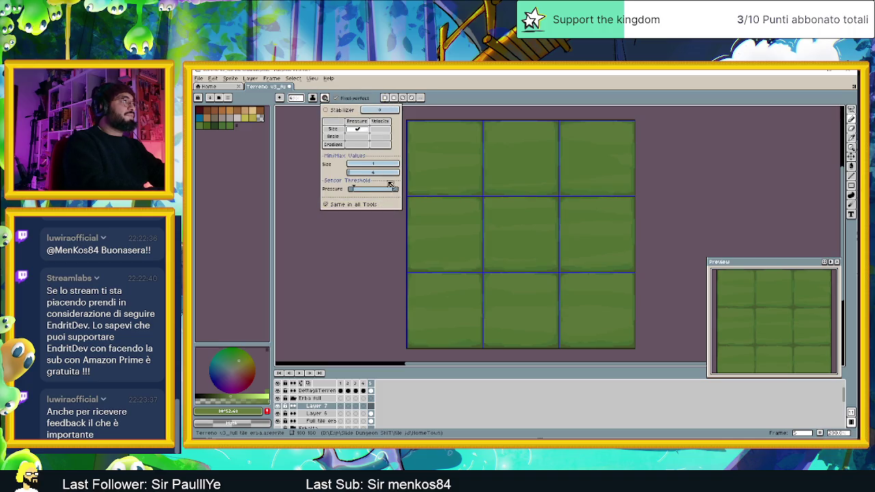
pyautogui.moveTo(380, 166)
pyautogui.mouseDown()
pyautogui.moveTo(389, 166)
pyautogui.moveTo(350, 168)
pyautogui.mouseUp()
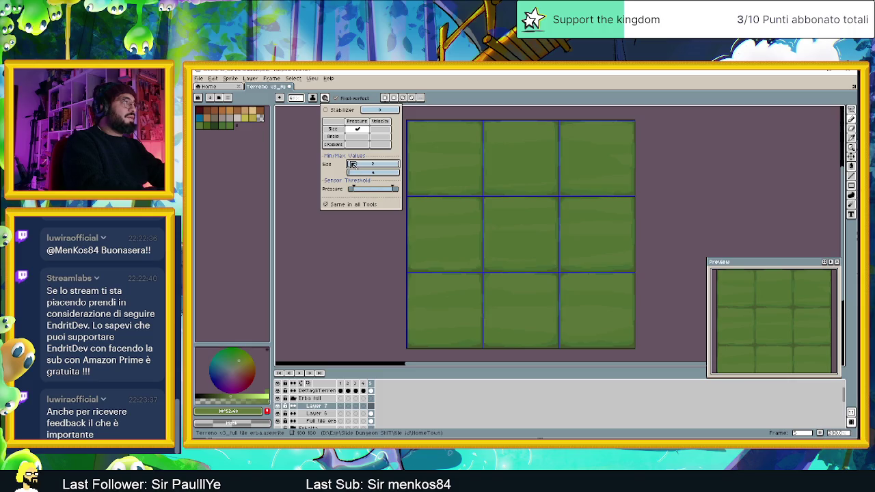
pyautogui.click(500, 86)
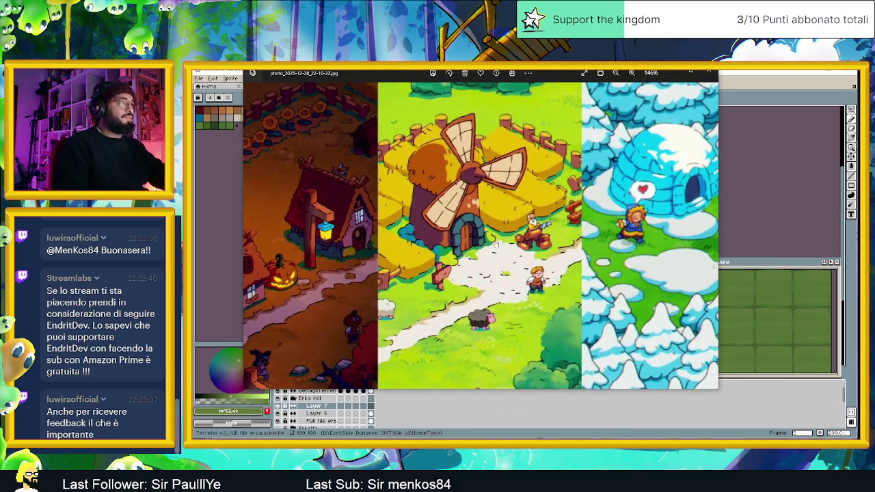
pyautogui.rightClick(496, 243)
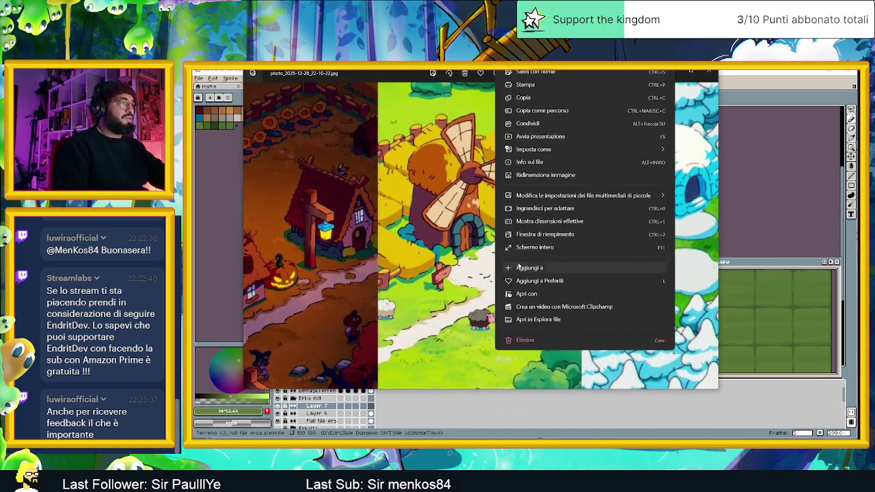
# Step: Copy the village image, close Photos, and launch PureRef from the Start menu
pyautogui.click(538, 99)
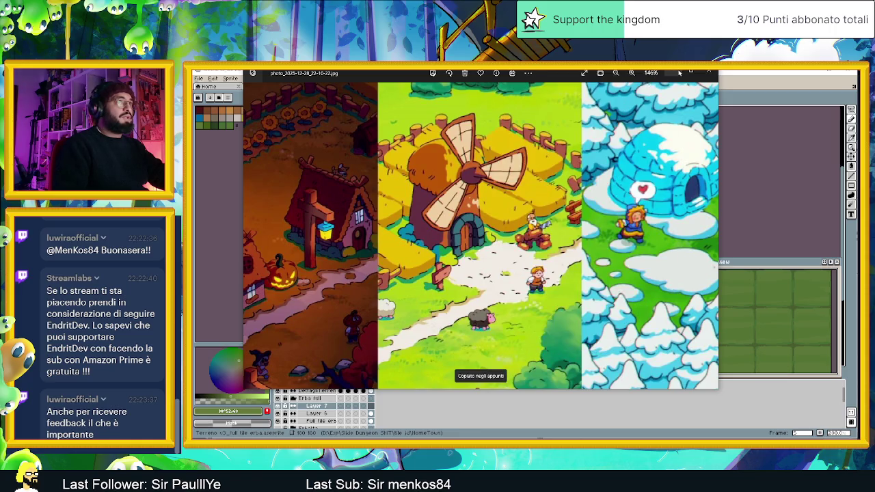
pyautogui.hotkey('alt', 'F4')
pyautogui.press('super')
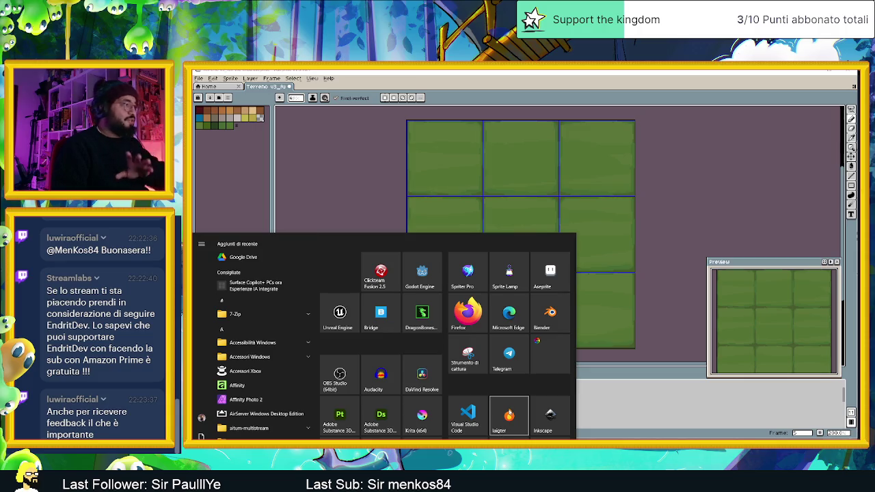
pyautogui.scroll(-3, 498, 430)
pyautogui.scroll(-1, 503, 425)
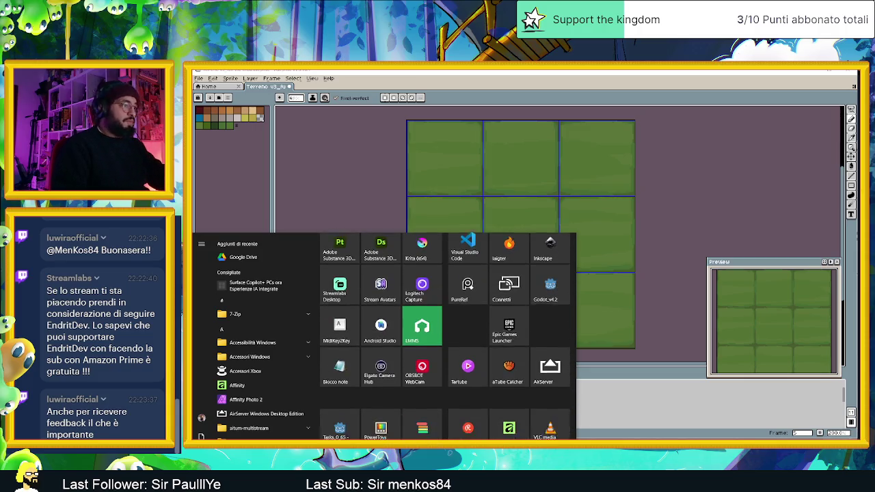
pyautogui.scroll(2, 520, 408)
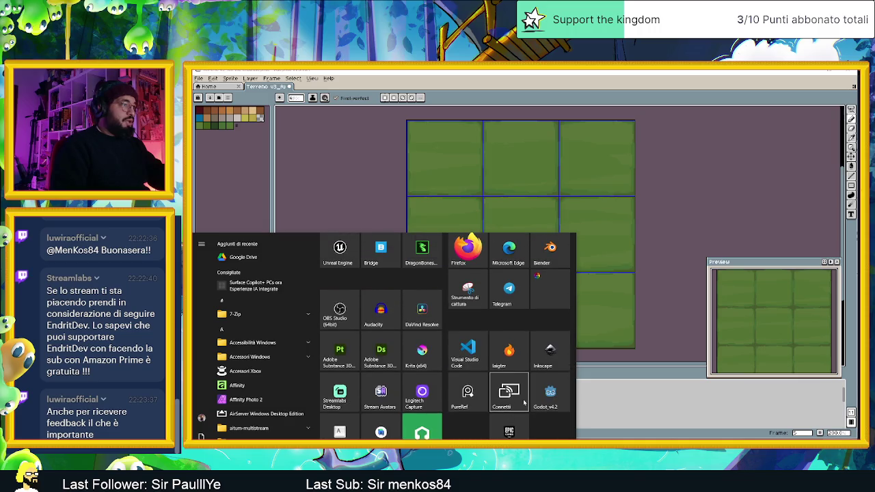
pyautogui.scroll(1, 506, 410)
pyautogui.click(680, 265)
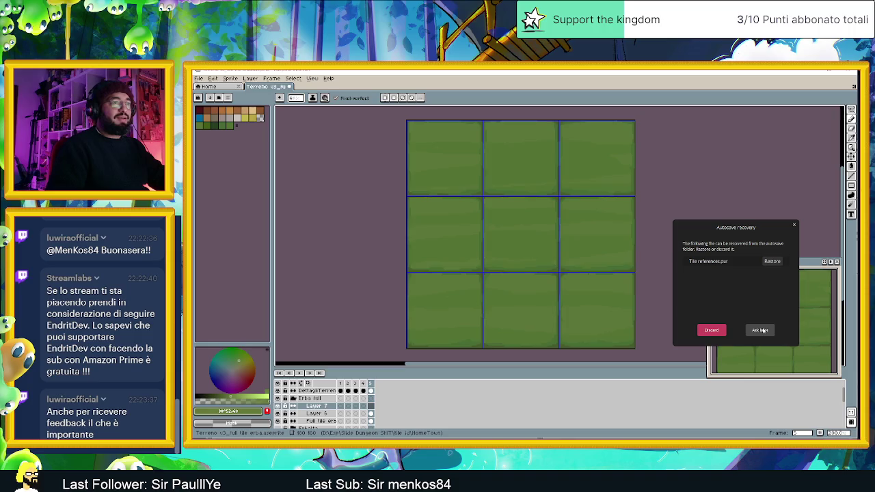
# Step: Restore the Tile references board and paste the village image below the building sketch
pyautogui.click(771, 261)
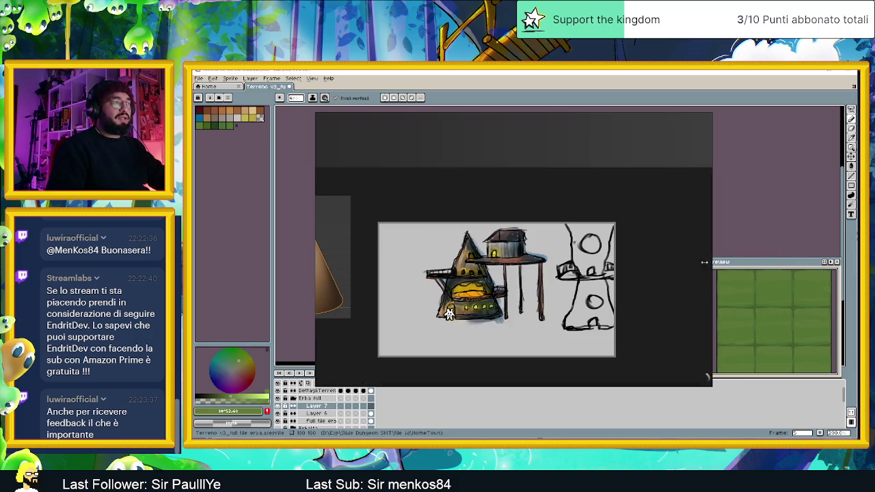
pyautogui.scroll(-2, 647, 255)
pyautogui.hotkey('ctrl', 'v')
pyautogui.moveTo(673, 280); pyautogui.dragTo(660, 320)
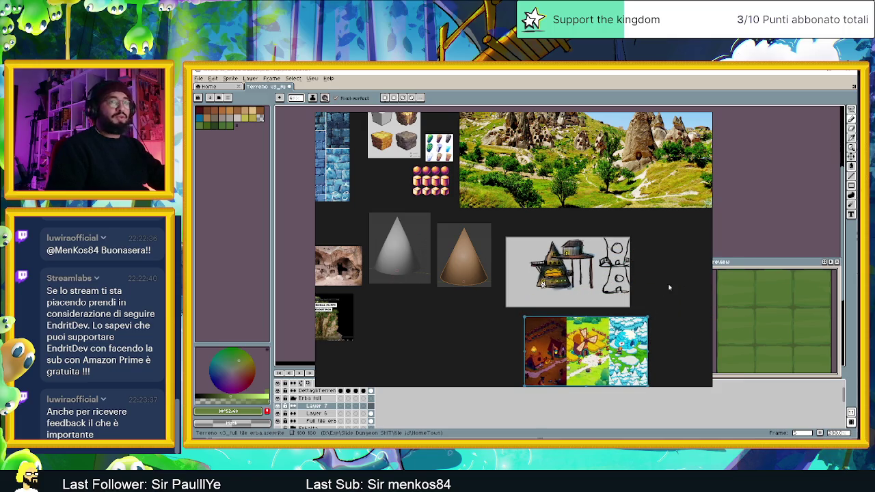
pyautogui.scroll(-2, 669, 287)
pyautogui.moveTo(607, 303); pyautogui.dragTo(579, 319)
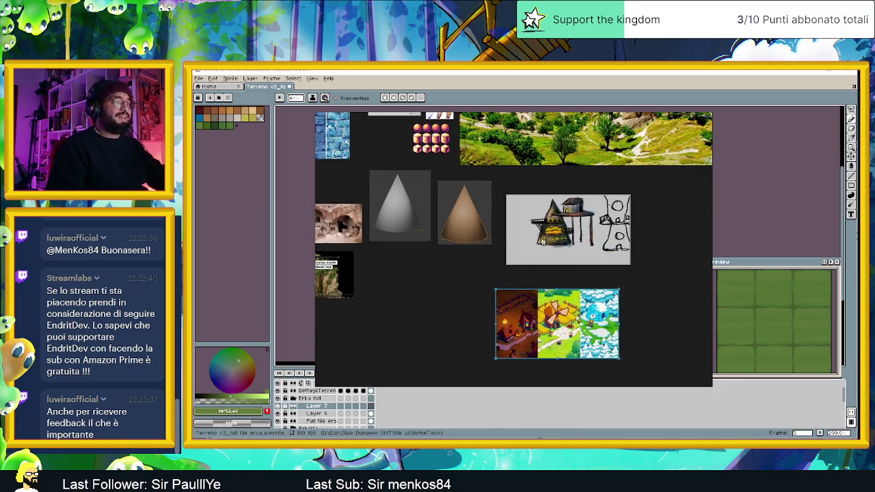
pyautogui.scroll(1, 566, 344)
pyautogui.scroll(1, 565, 344)
pyautogui.scroll(1, 565, 343)
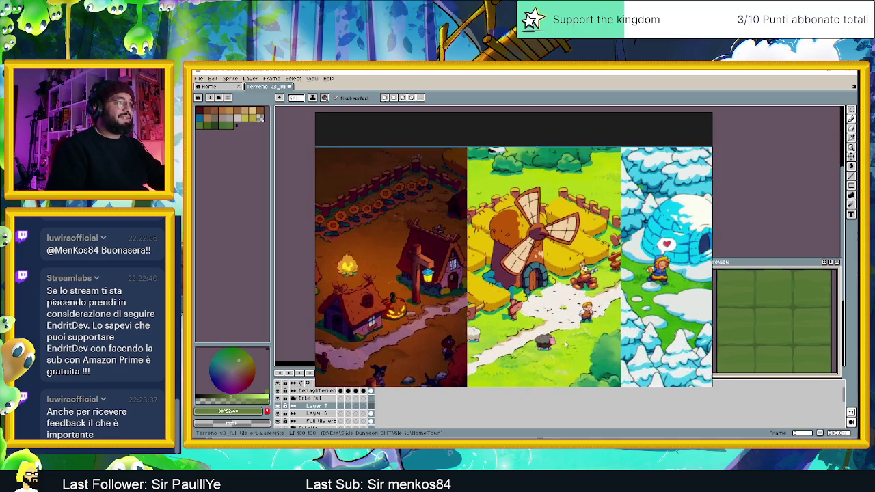
pyautogui.scroll(1, 565, 343)
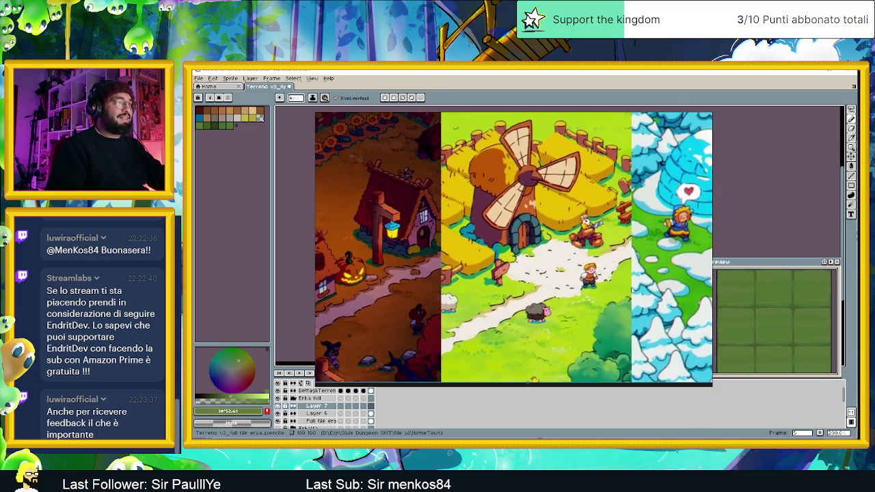
# Step: Crop the village image to the windmill grass area and shrink the window beside the tile grid
pyautogui.moveTo(315, 177); pyautogui.dragTo(428, 202)
pyautogui.moveTo(645, 124)
pyautogui.mouseDown()
pyautogui.moveTo(837, 117)
pyautogui.moveTo(846, 126)
pyautogui.mouseUp()
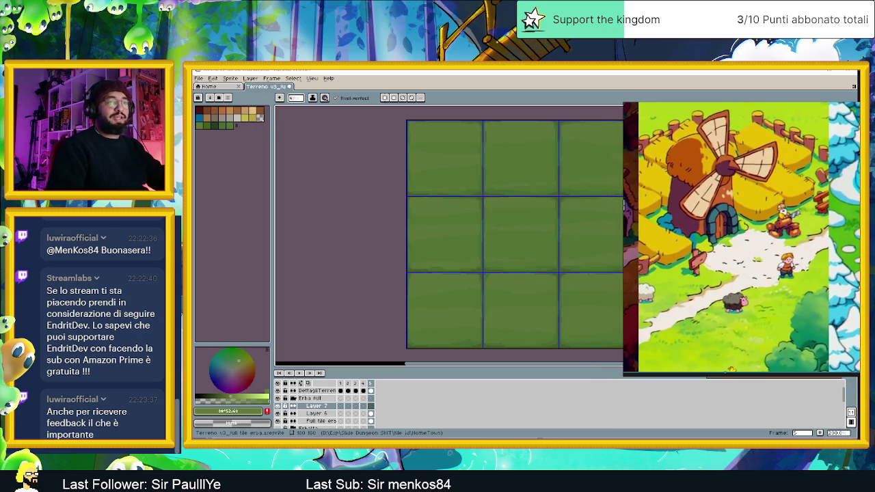
pyautogui.moveTo(859, 371); pyautogui.dragTo(818, 334)
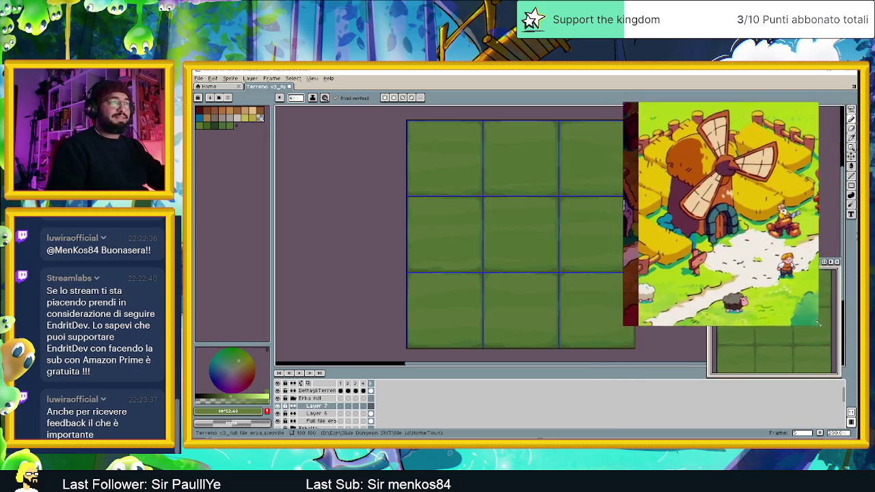
pyautogui.scroll(-3, 721, 219)
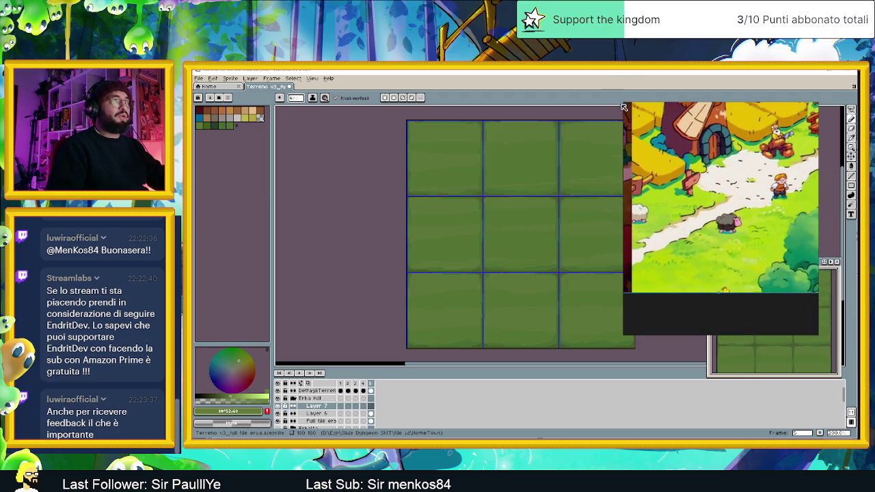
pyautogui.moveTo(624, 103); pyautogui.dragTo(651, 151)
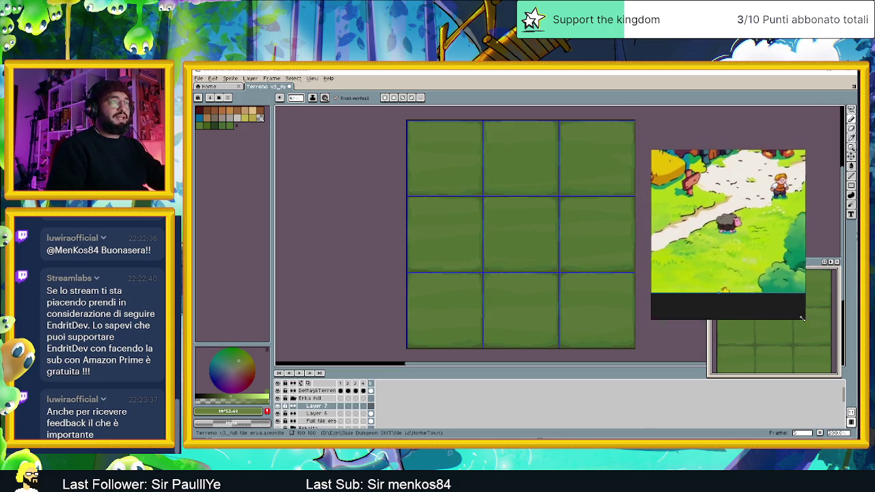
pyautogui.moveTo(818, 334); pyautogui.dragTo(800, 310)
pyautogui.moveTo(723, 156); pyautogui.dragTo(766, 122)
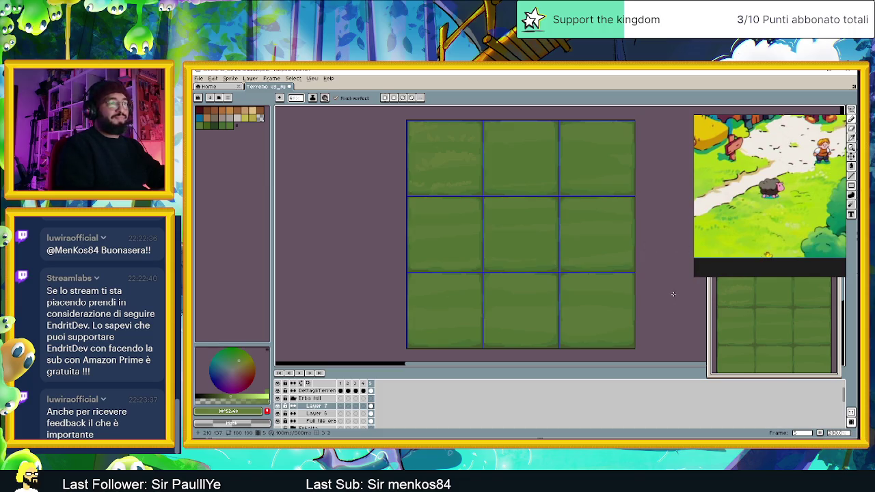
# Step: Scroll the Aseprite canvas to review the textured grass tiles
pyautogui.scroll(-3, 496, 265)
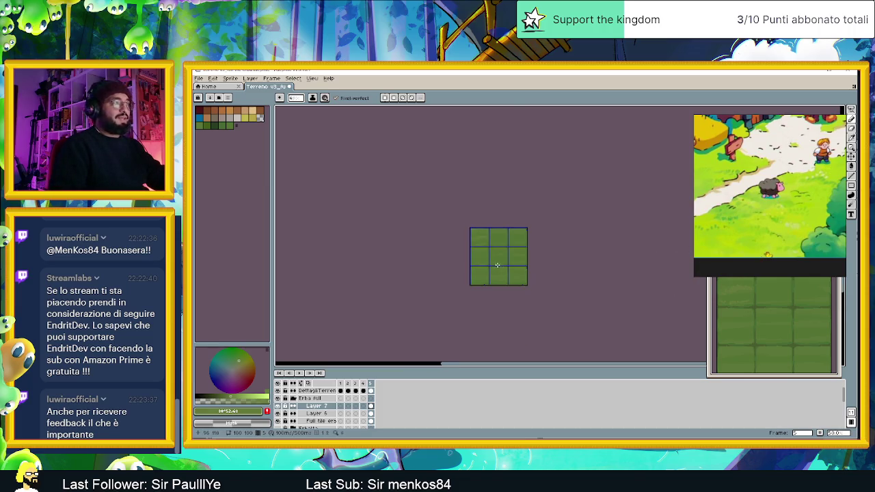
pyautogui.scroll(1, 491, 243)
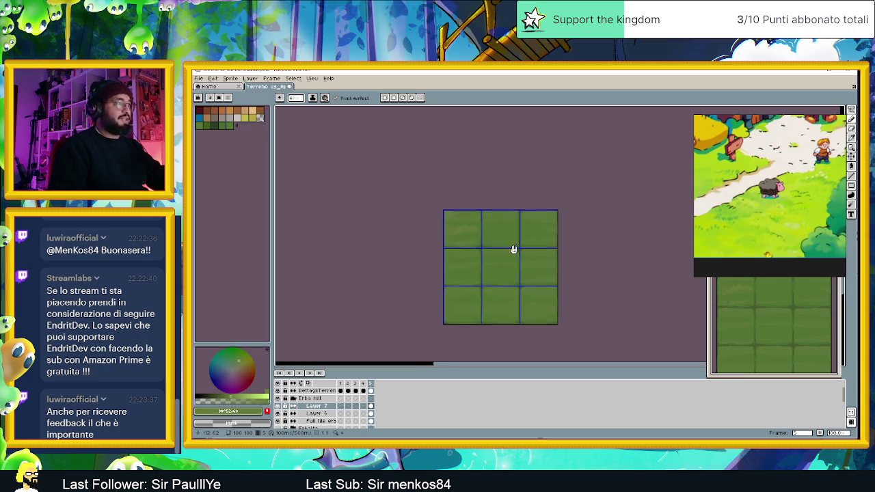
pyautogui.moveTo(515, 250); pyautogui.dragTo(485, 239)
pyautogui.scroll(2, 449, 217)
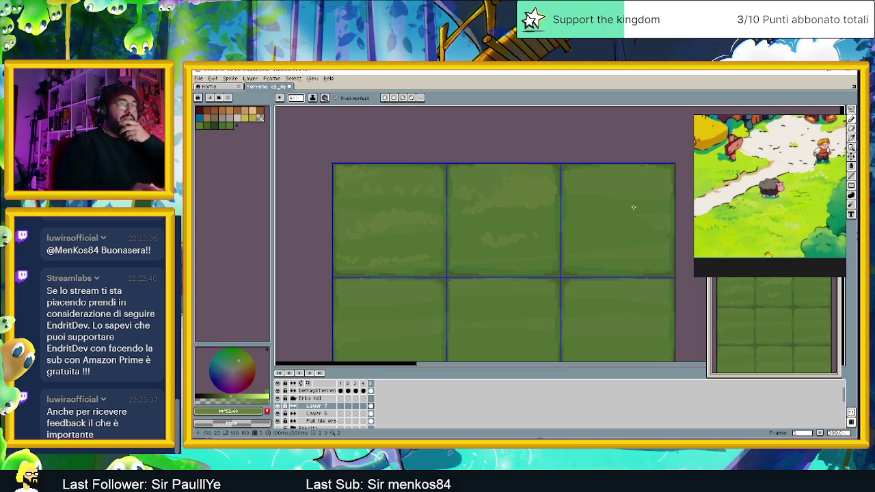
pyautogui.moveTo(765, 205); pyautogui.dragTo(763, 168)
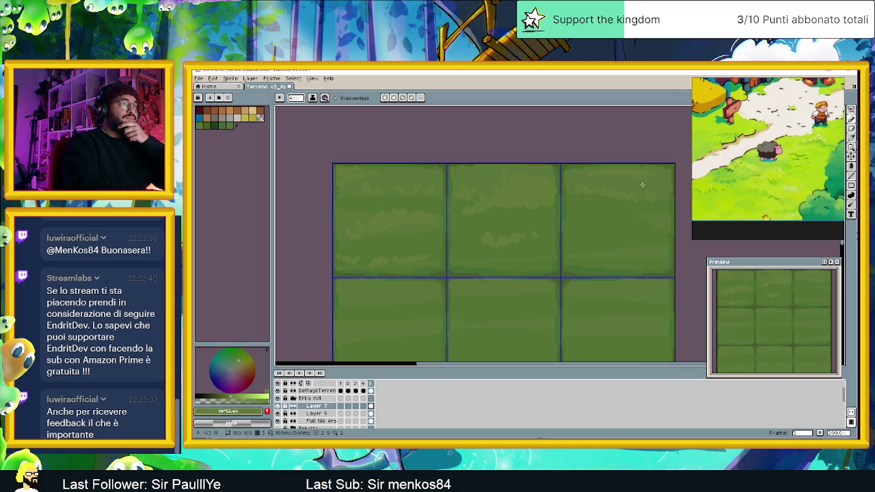
# Step: Paint a faint streak on the upper-right grass tile and move the reference window higher
pyautogui.moveTo(587, 228); pyautogui.dragTo(632, 226)
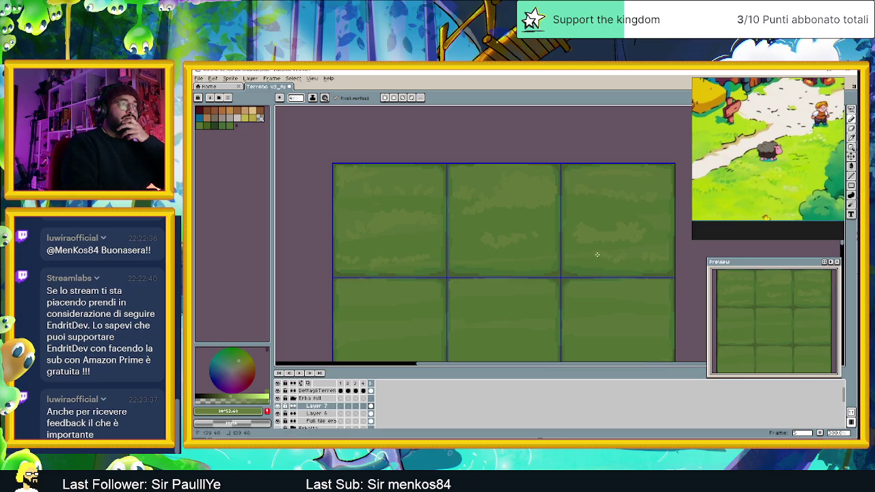
pyautogui.hscroll(-1, 628, 294)
pyautogui.hscroll(-1, 622, 270)
pyautogui.moveTo(621, 265); pyautogui.dragTo(468, 238)
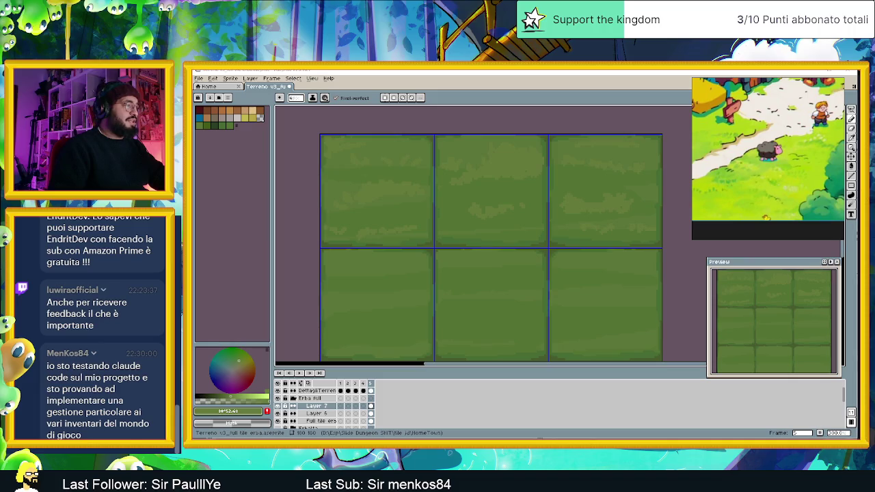
pyautogui.hotkey('alt', 'Tab')
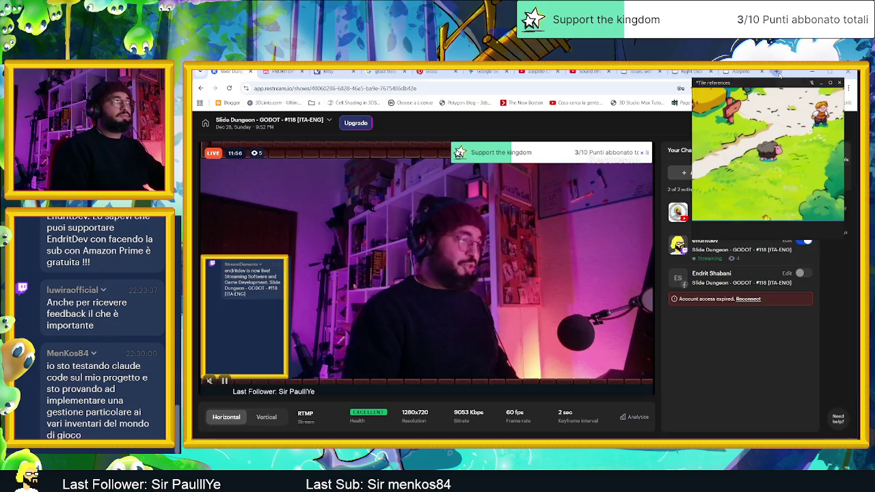
# Step: Search Google for 'cloud code' in a new tab and open the Claude Code product page
pyautogui.hotkey('ctrl', 't')
pyautogui.write('clo')
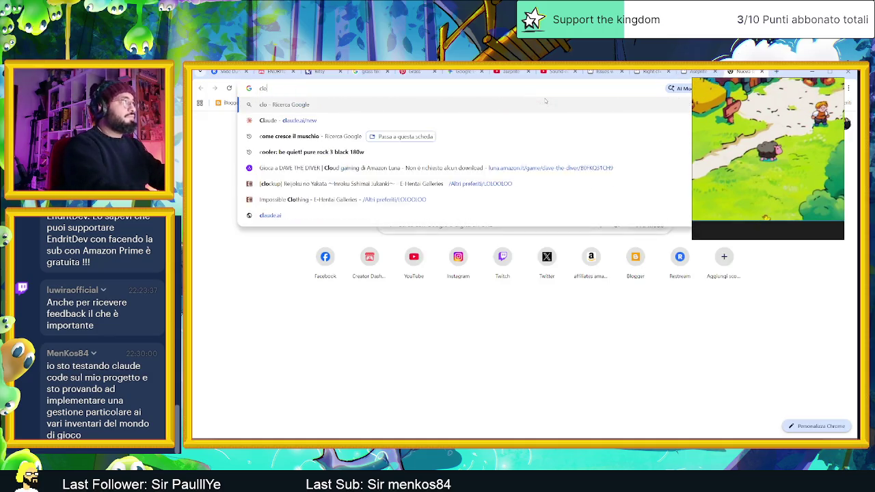
pyautogui.write('ud code')
pyautogui.press('Return')
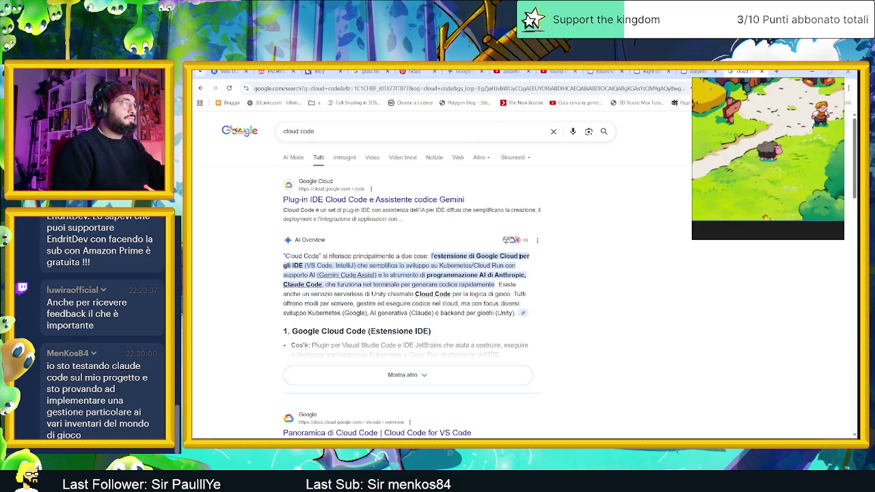
pyautogui.scroll(-1, 591, 293)
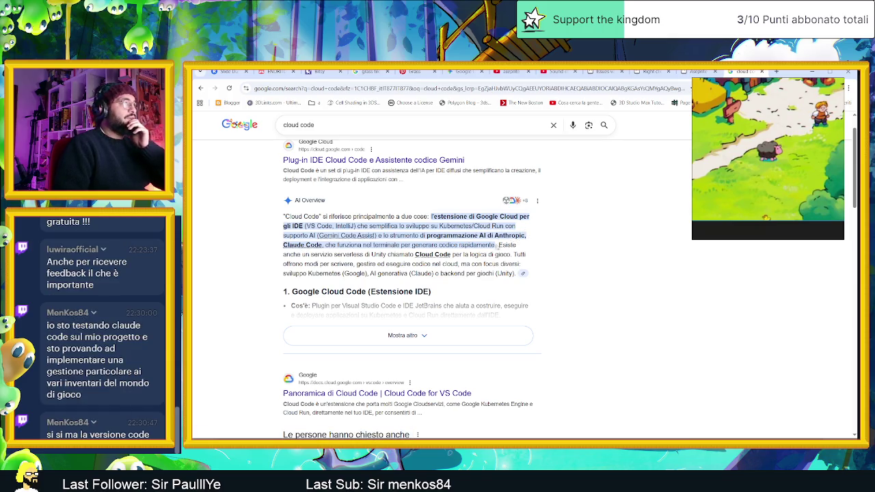
pyautogui.scroll(-2, 473, 351)
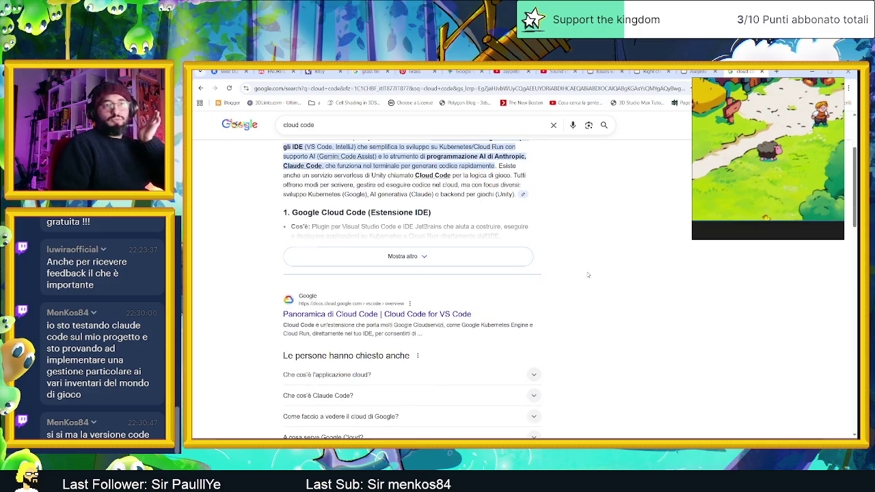
pyautogui.click(491, 123)
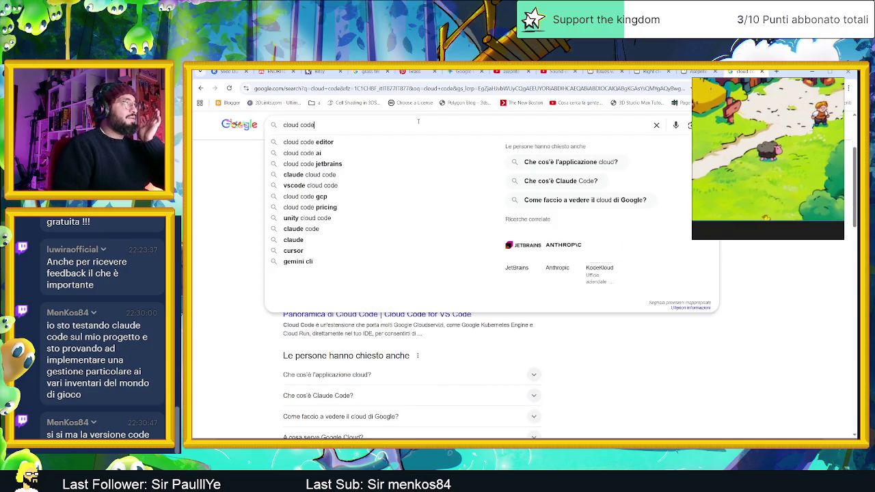
pyautogui.click(654, 397)
pyautogui.scroll(-10, 653, 394)
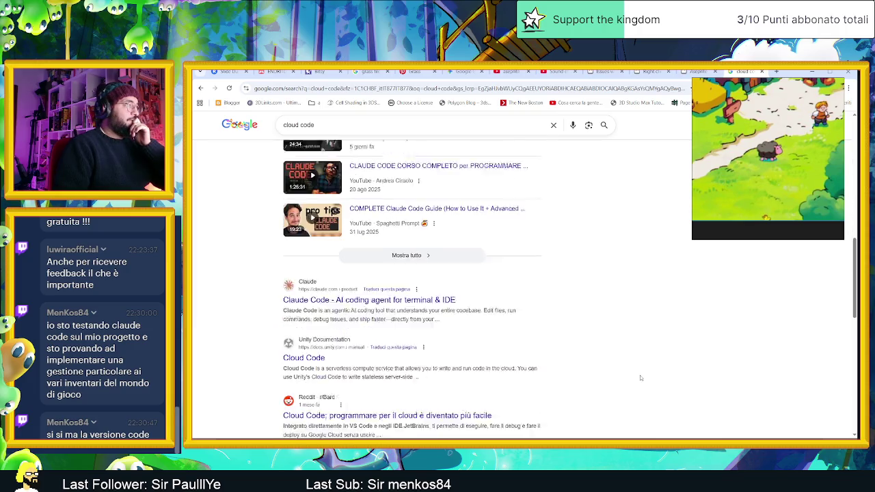
pyautogui.click(375, 274)
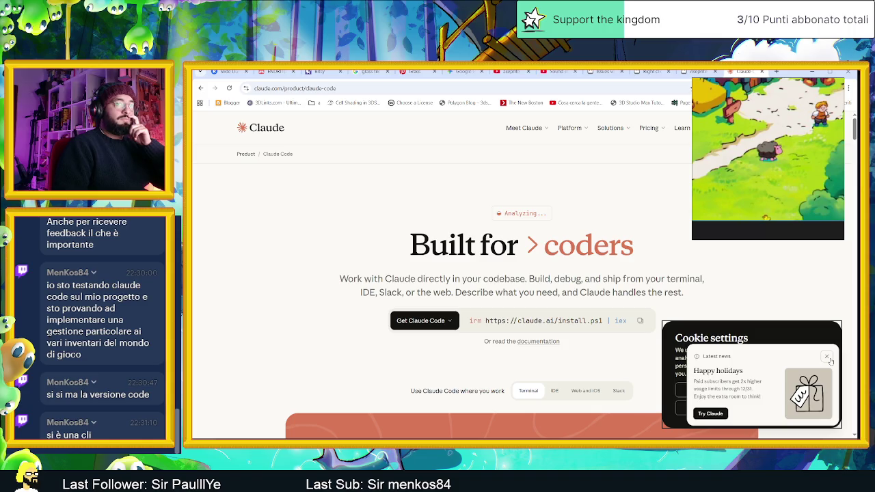
# Step: Dismiss the Happy holidays popup, accept all cookies, then minimise Chrome back to Aseprite
pyautogui.click(826, 358)
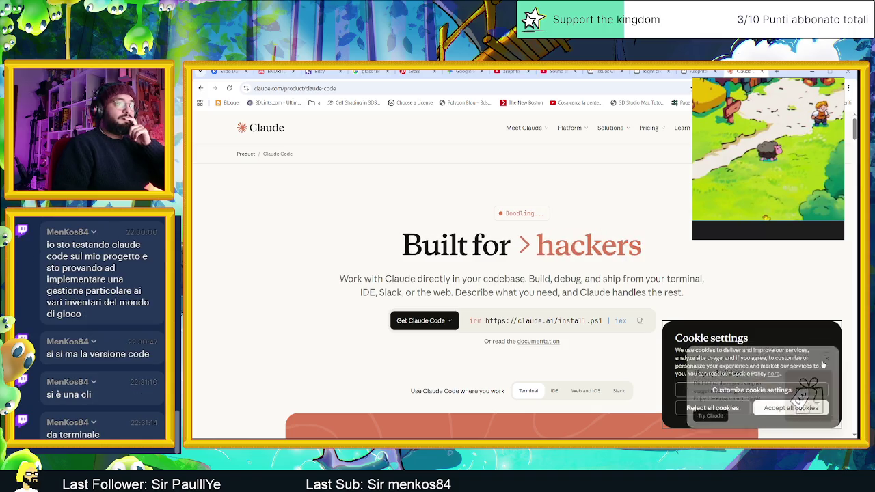
pyautogui.click(791, 406)
pyautogui.scroll(-2, 775, 351)
pyautogui.scroll(-1, 775, 353)
pyautogui.scroll(-1, 776, 353)
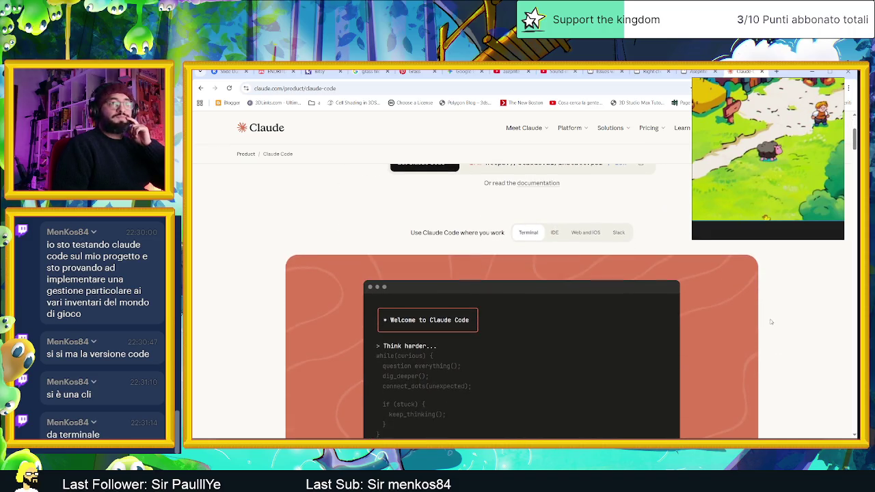
pyautogui.click(812, 71)
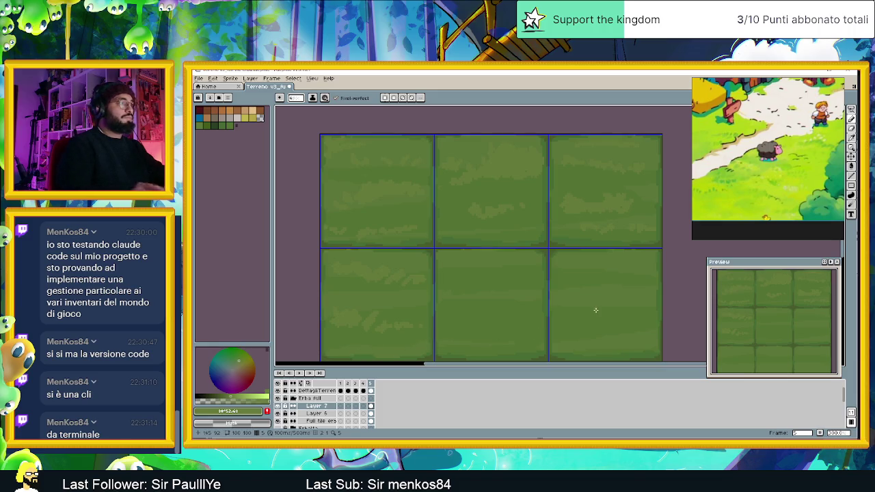
# Step: Recenter the tile grid, undo the last pencil stroke, and bring the bottom row into view
pyautogui.scroll(-1, 547, 294)
pyautogui.moveTo(553, 293)
pyautogui.mouseDown()
pyautogui.moveTo(497, 290)
pyautogui.moveTo(522, 263)
pyautogui.mouseUp()
pyautogui.scroll(1, 479, 287)
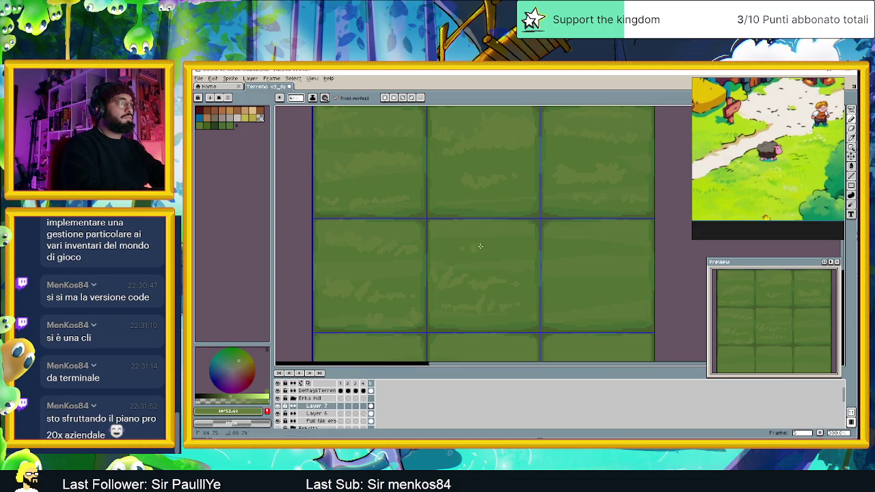
pyautogui.hotkey('ctrl', 'z')
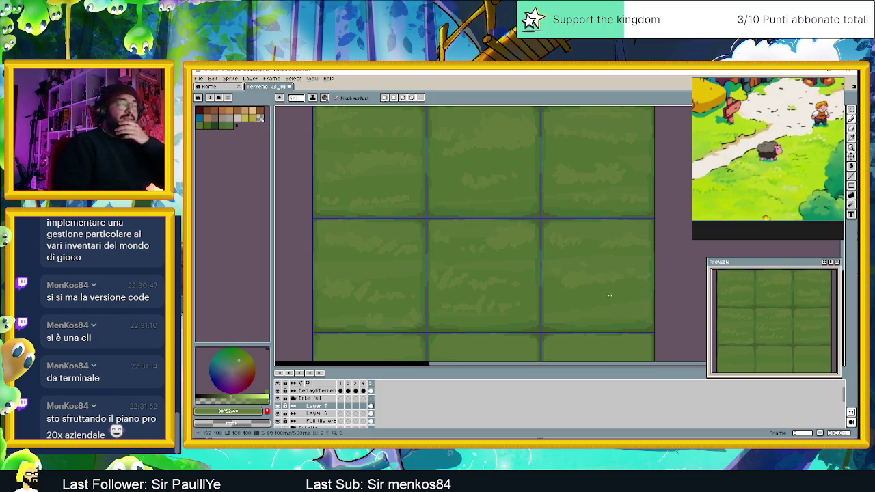
pyautogui.moveTo(580, 293); pyautogui.dragTo(585, 234)
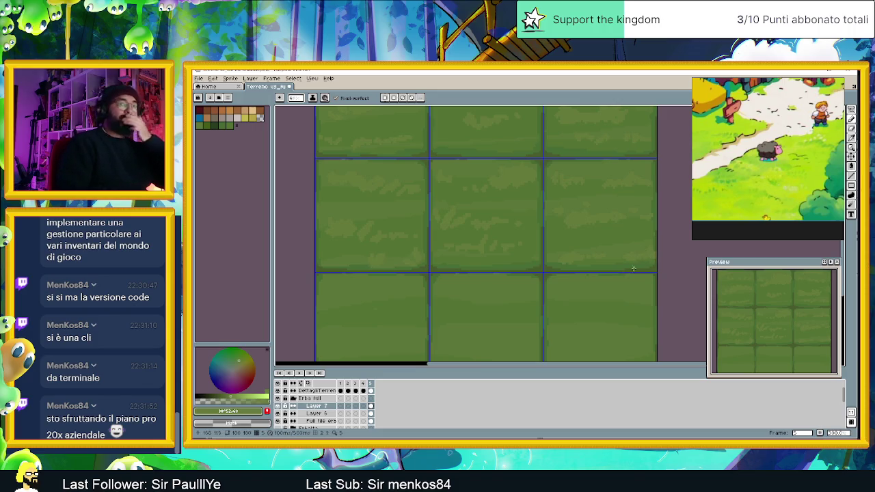
# Step: Zoom out to recenter the whole grid, zoom back in, and undo the latest pencil stroke
pyautogui.scroll(-1, 626, 273)
pyautogui.moveTo(617, 325); pyautogui.dragTo(595, 292)
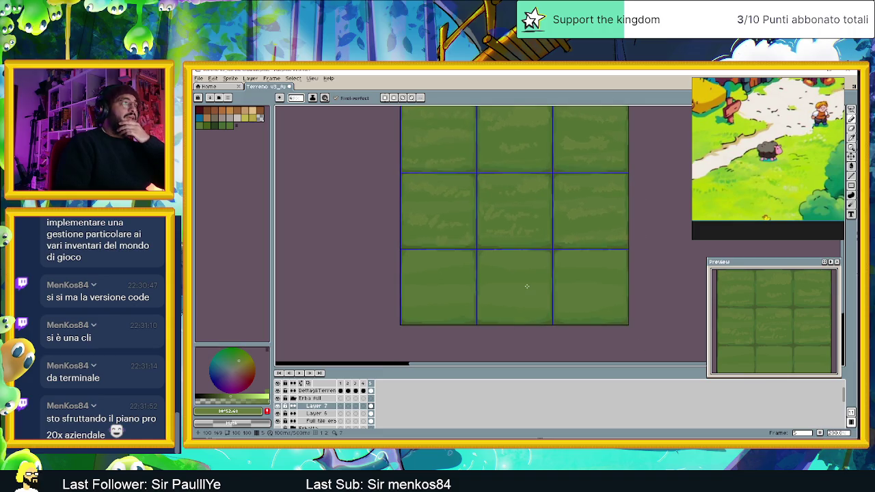
pyautogui.scroll(1, 526, 287)
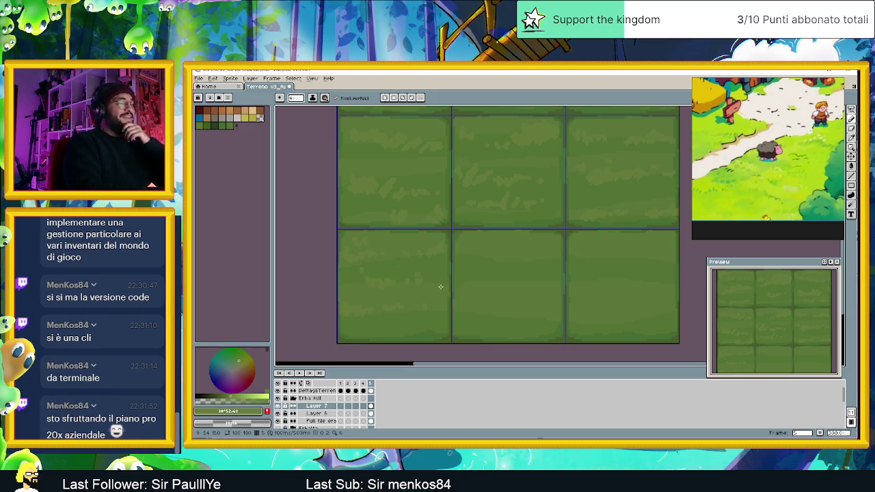
pyautogui.hotkey('ctrl', 'z')
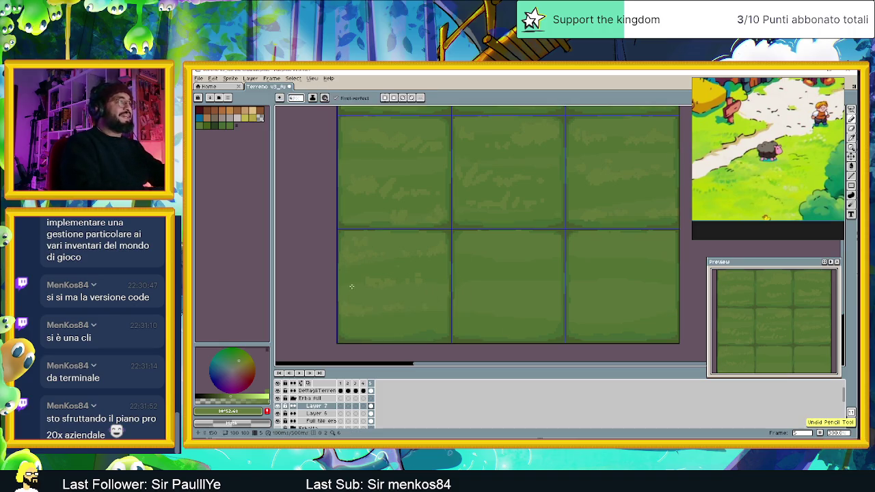
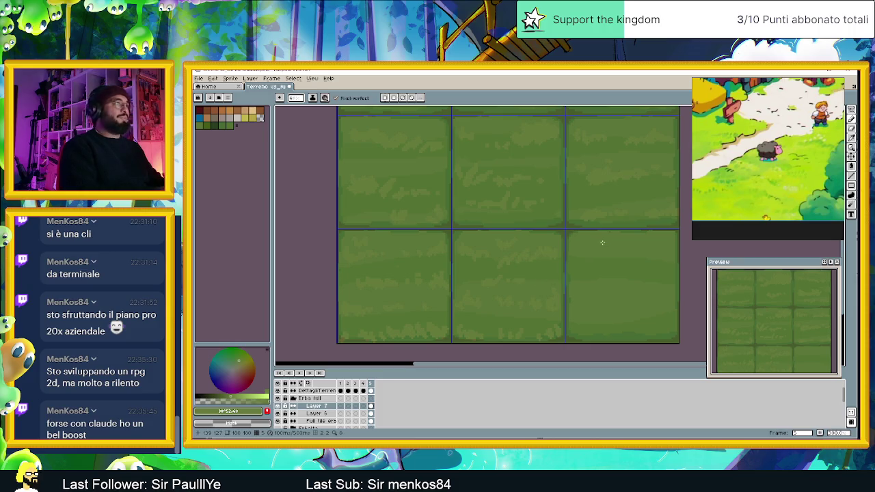
# Step: Zoom around the grass tile and hide the grid lines
pyautogui.scroll(-2, 569, 261)
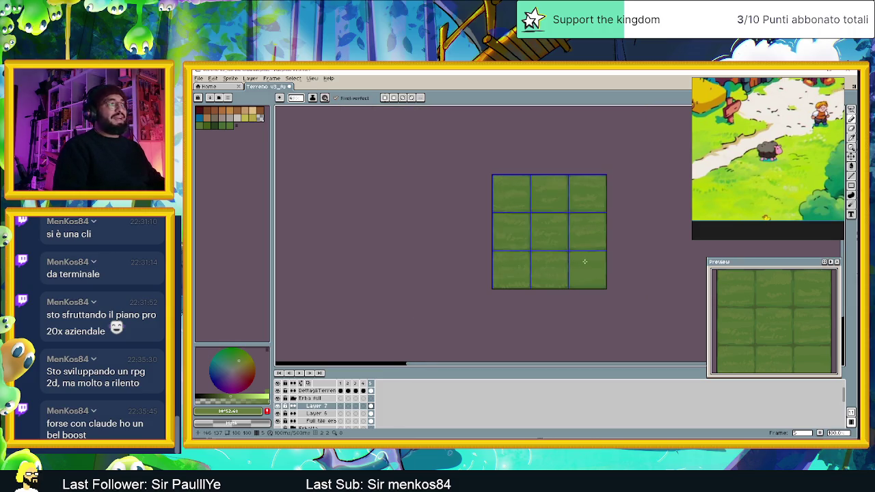
pyautogui.scroll(1, 517, 269)
pyautogui.scroll(-1, 516, 269)
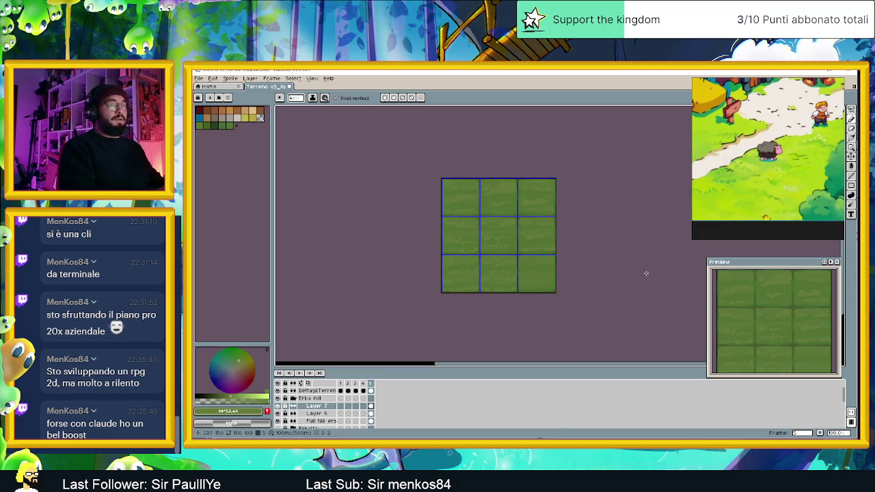
pyautogui.scroll(1, 532, 250)
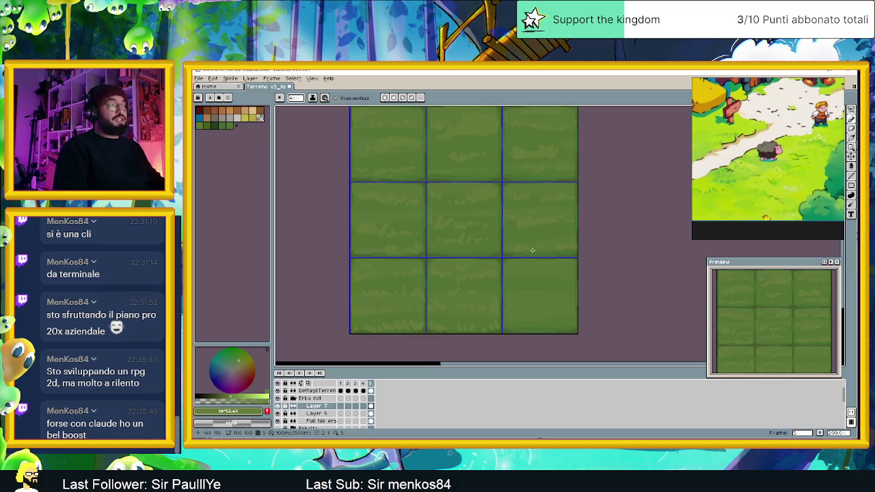
pyautogui.scroll(-1, 545, 282)
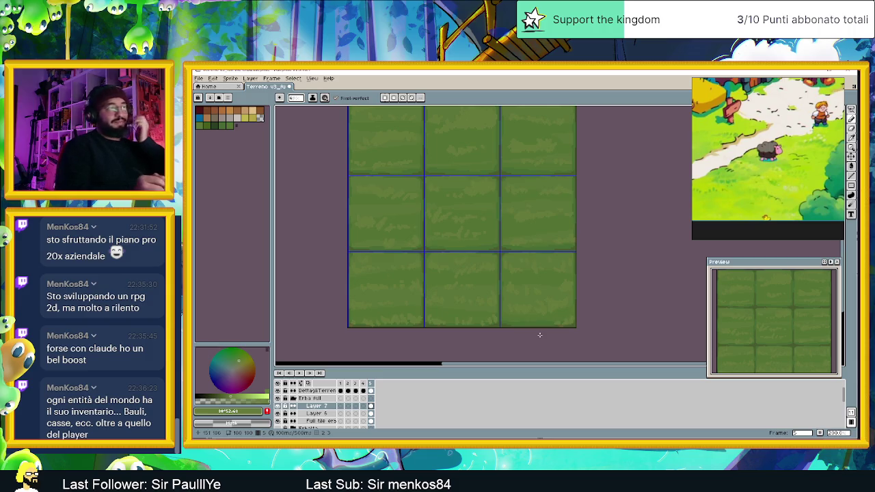
pyautogui.scroll(-1, 540, 301)
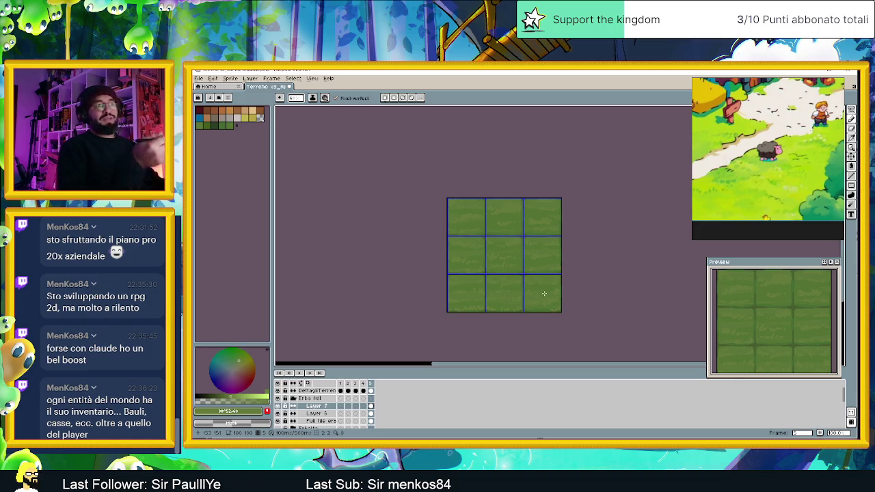
pyautogui.scroll(1, 525, 284)
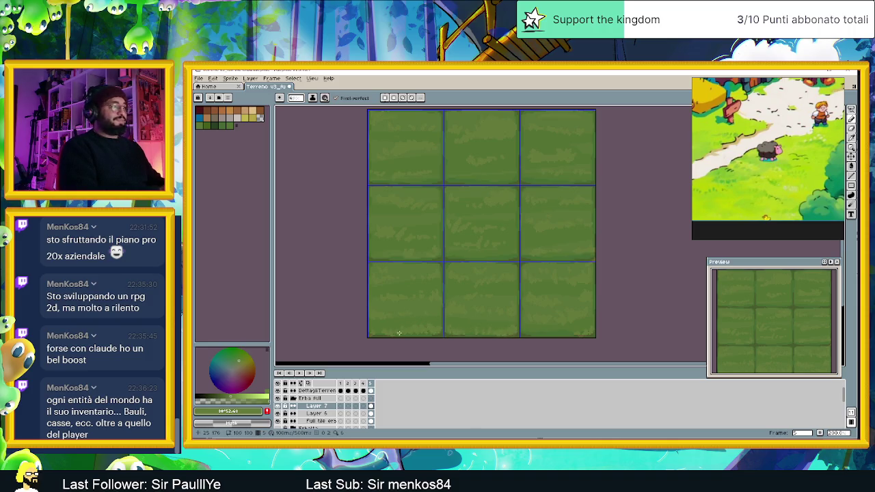
pyautogui.scroll(-2, 501, 265)
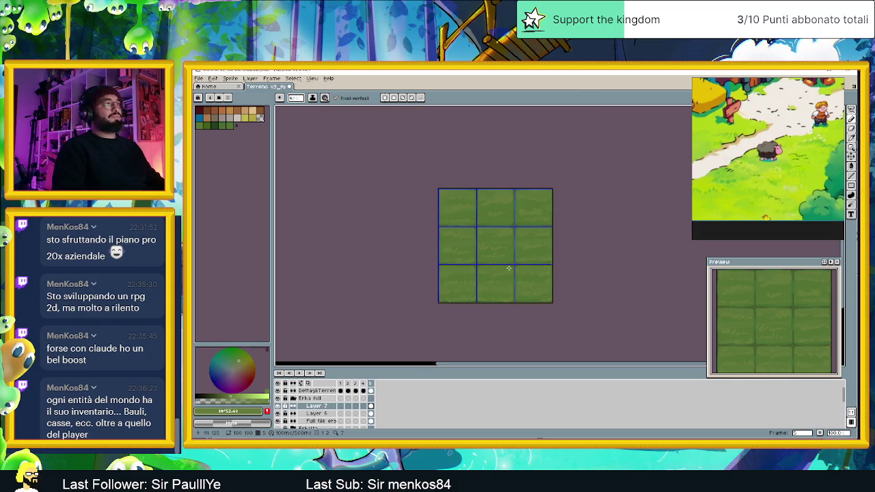
pyautogui.scroll(-2, 508, 267)
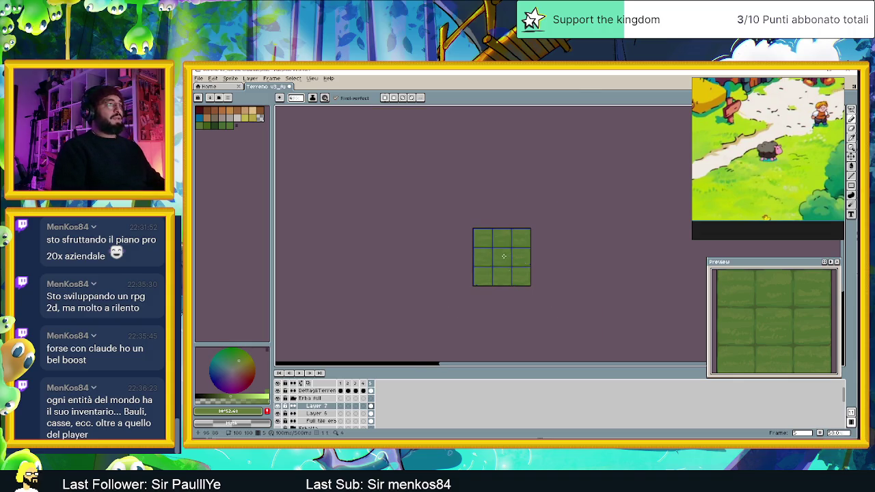
pyautogui.scroll(2, 503, 256)
pyautogui.click(312, 79)
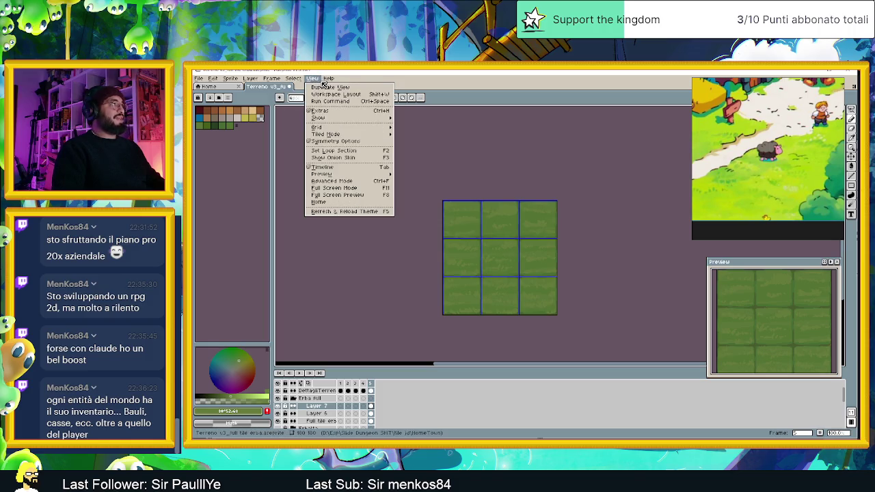
pyautogui.moveTo(317, 127)
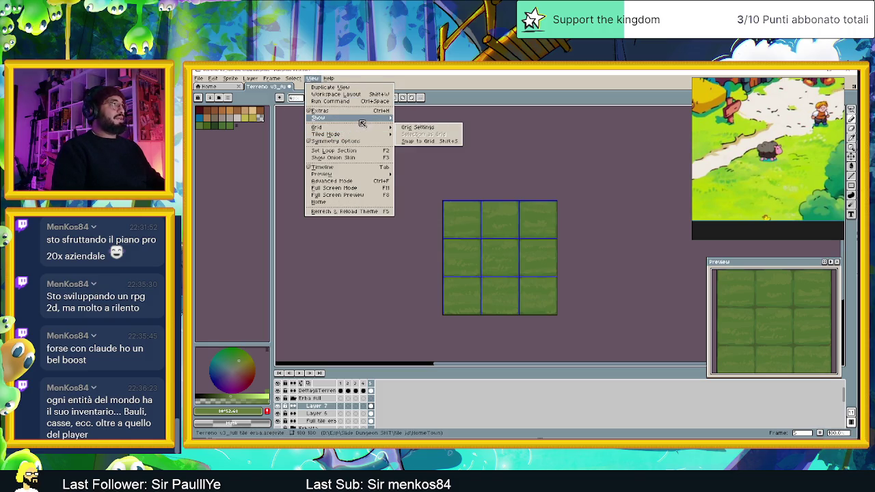
pyautogui.click(422, 133)
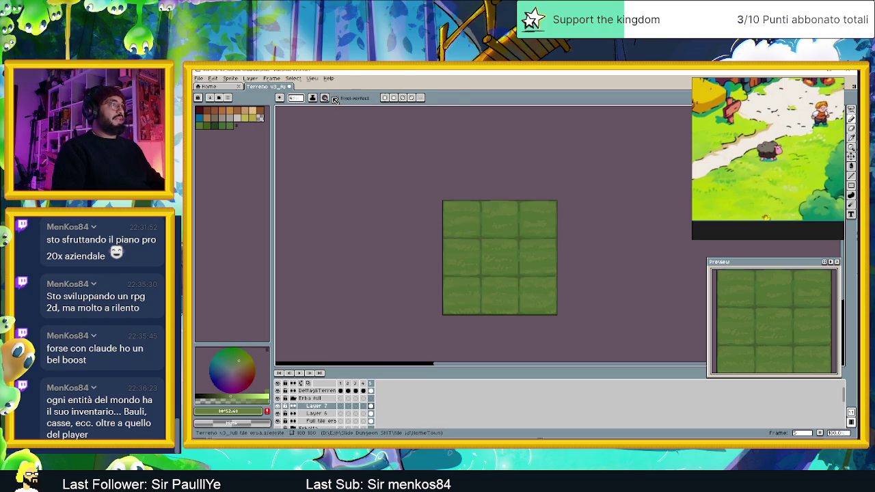
# Step: Turn on tiled mode in both axes to preview the seamless grass repeat
pyautogui.click(292, 79)
pyautogui.moveTo(311, 78)
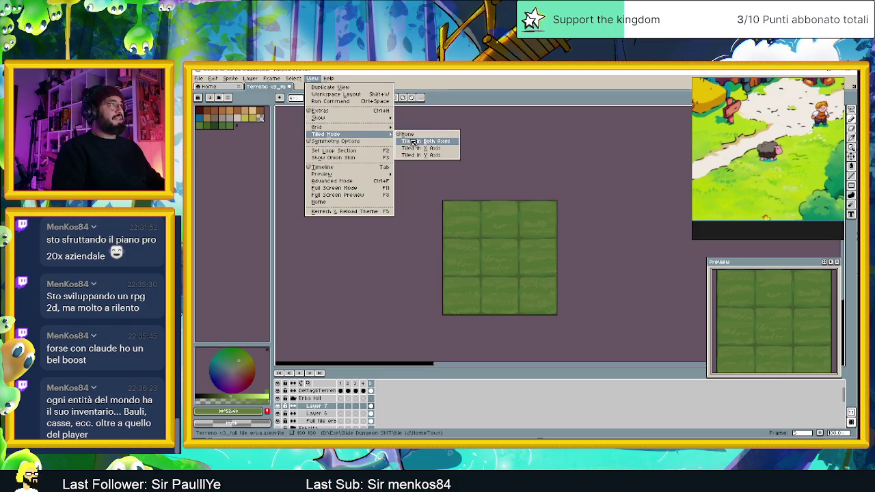
pyautogui.moveTo(326, 134)
pyautogui.click(410, 140)
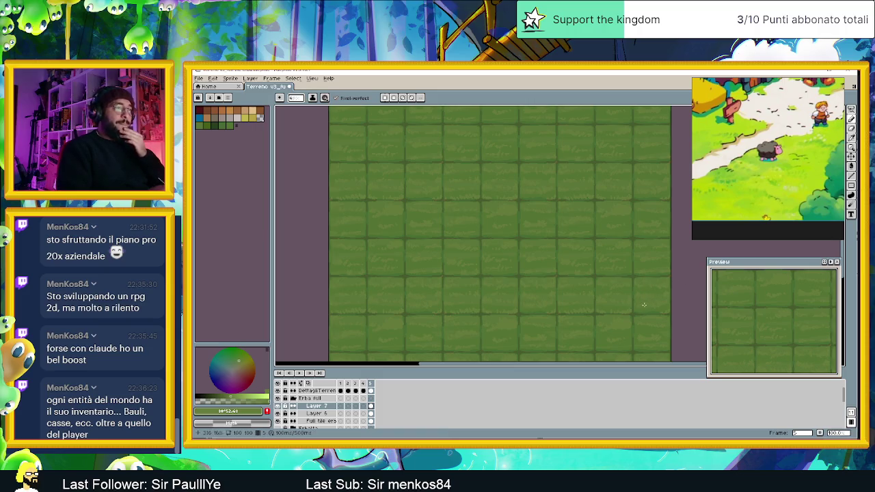
pyautogui.scroll(3, 590, 289)
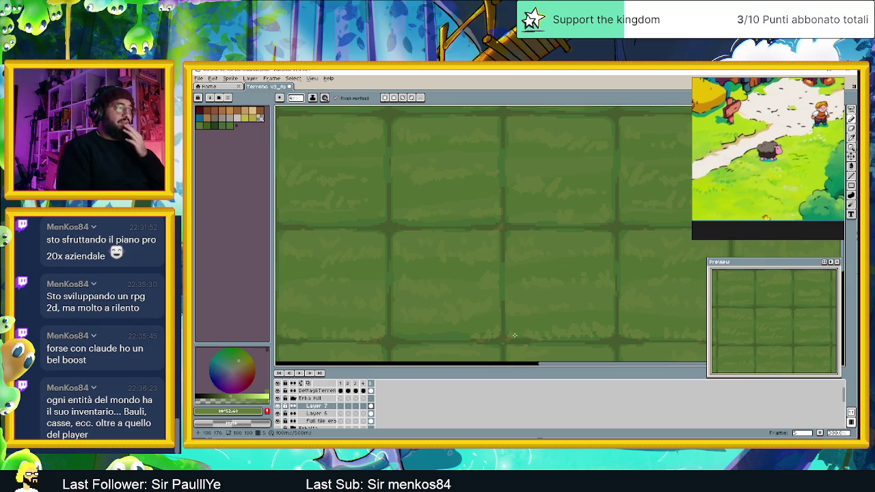
pyautogui.scroll(-1, 515, 335)
pyautogui.scroll(-1, 519, 332)
pyautogui.scroll(-1, 521, 331)
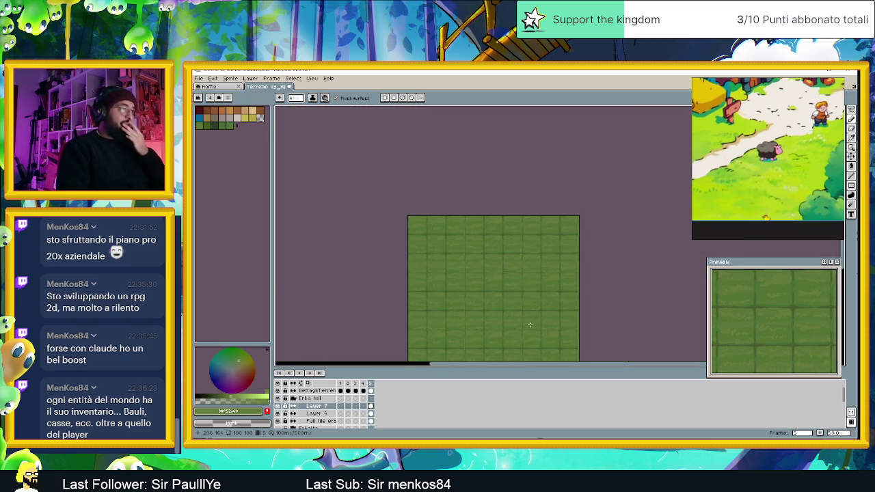
pyautogui.moveTo(529, 295); pyautogui.dragTo(557, 271)
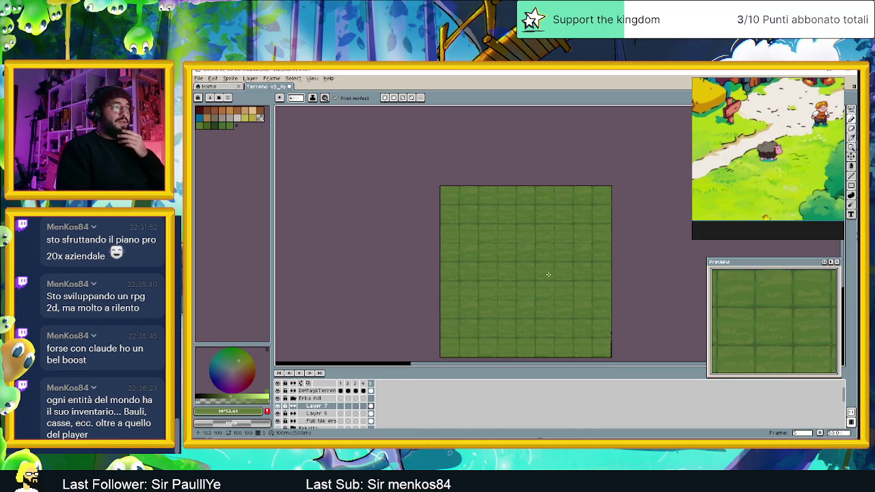
pyautogui.scroll(1, 548, 274)
pyautogui.scroll(-1, 524, 296)
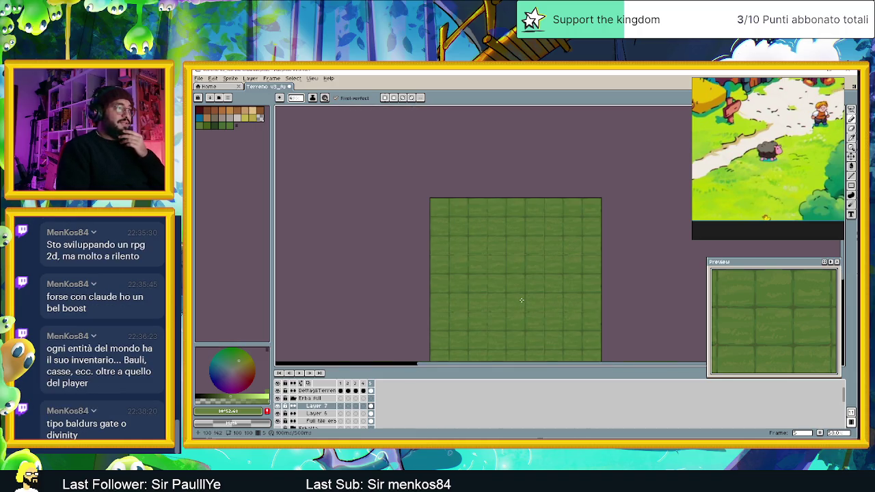
pyautogui.scroll(-1, 520, 303)
pyautogui.scroll(2, 505, 308)
pyautogui.scroll(1, 496, 311)
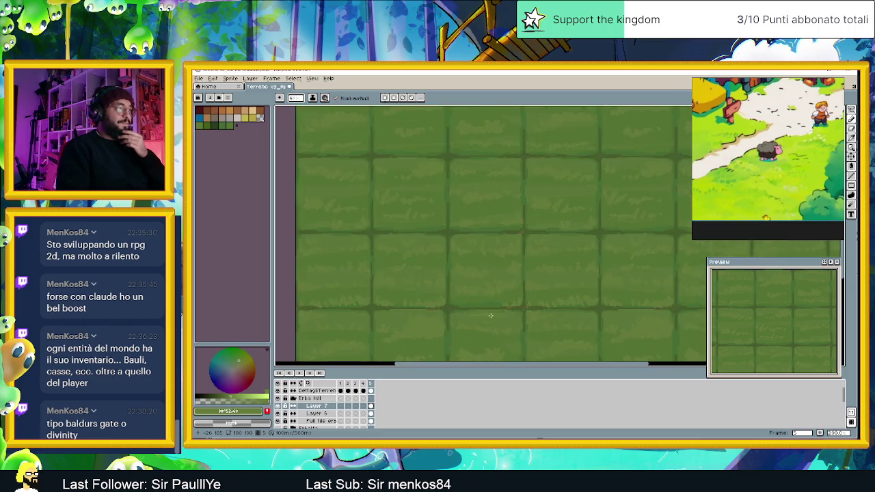
pyautogui.scroll(2, 490, 315)
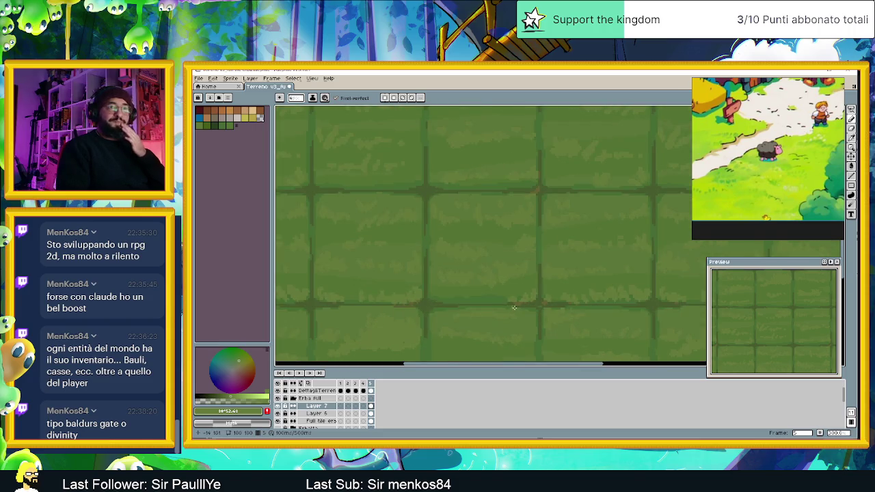
pyautogui.scroll(-1, 526, 299)
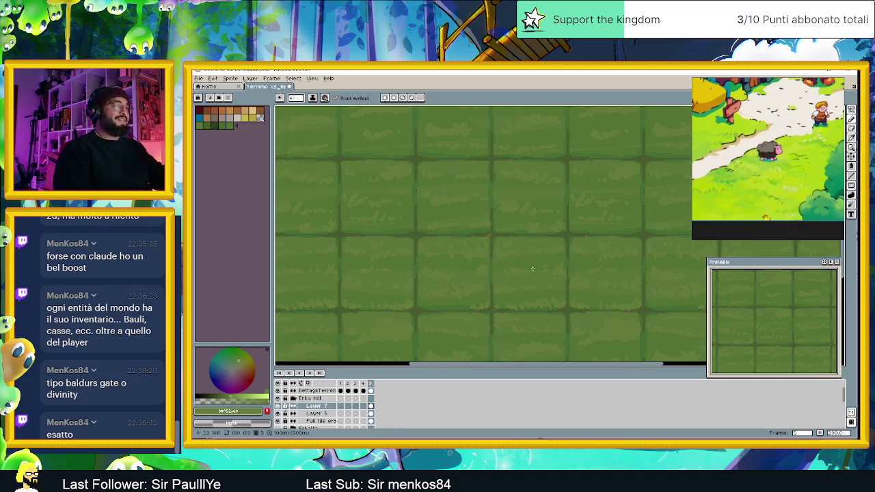
pyautogui.scroll(-1, 534, 268)
# Step: Add a new layer named 'luce' above Layer 7
pyautogui.rightClick(314, 408)
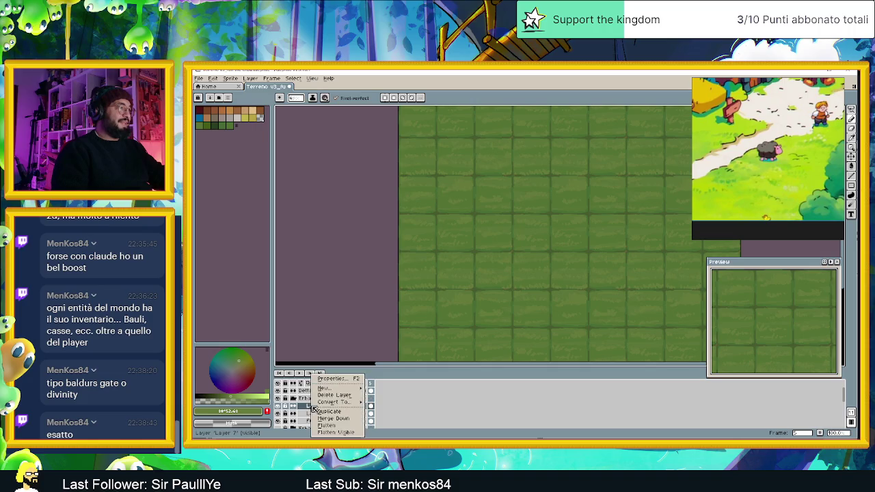
pyautogui.click(345, 400)
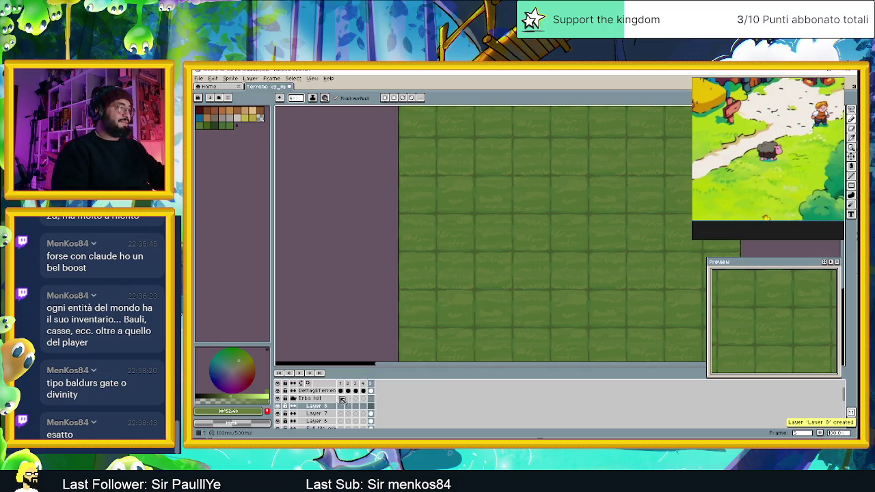
pyautogui.doubleClick(324, 407)
pyautogui.write('l')
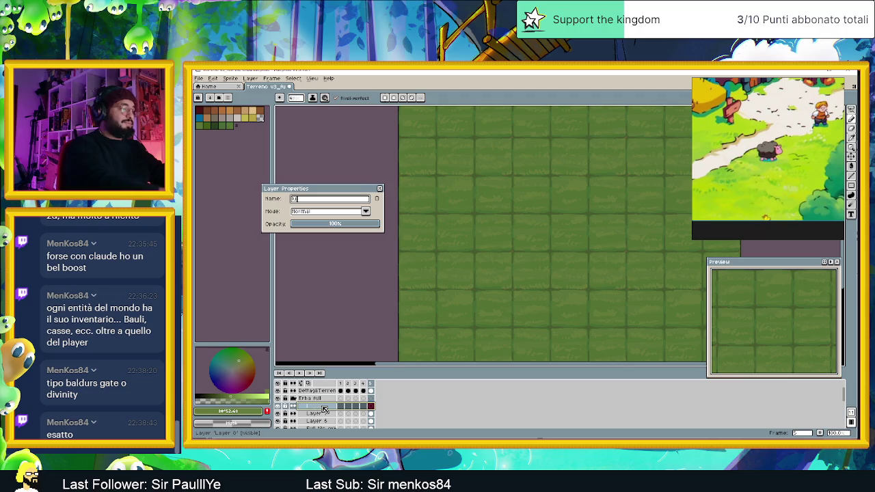
pyautogui.write('uce')
pyautogui.press('Return')
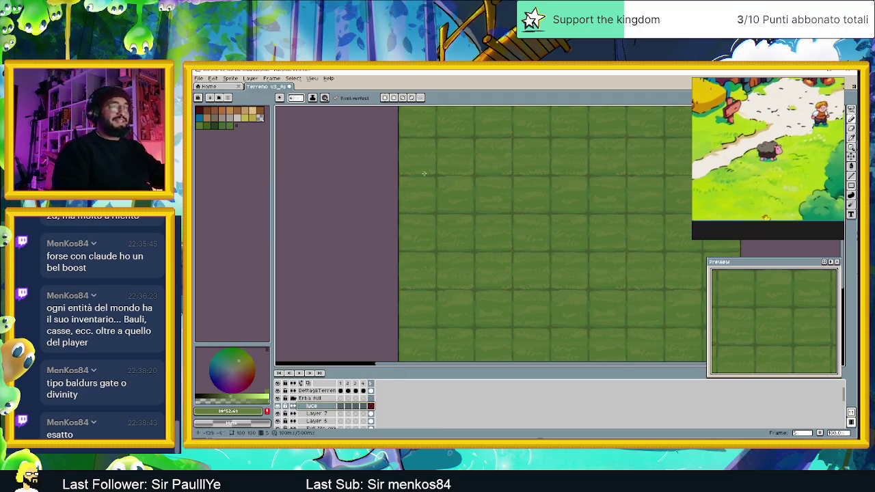
# Step: Switch the foreground colour editor to HSV and set the hue to 75
pyautogui.scroll(1, 570, 305)
pyautogui.scroll(1, 574, 301)
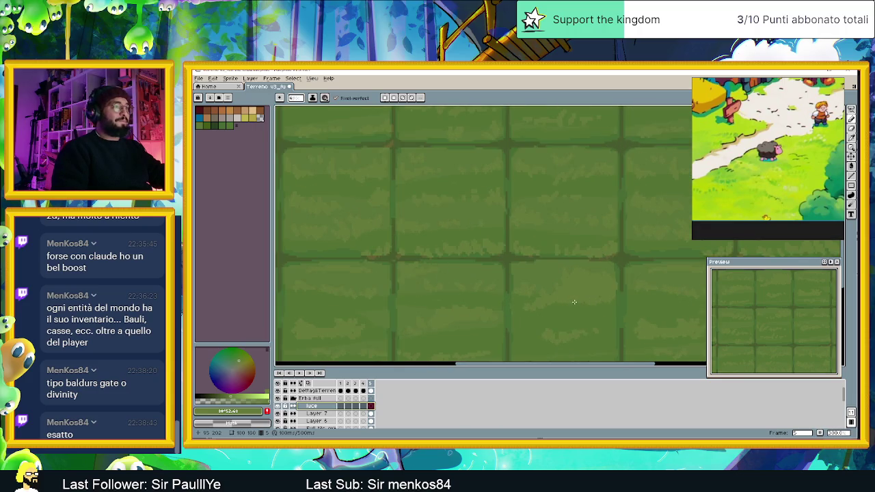
pyautogui.press('alt')
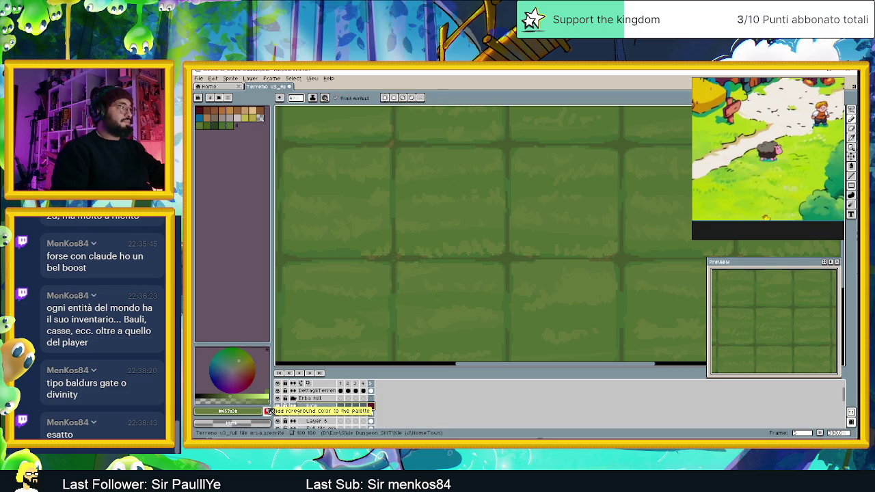
pyautogui.click(252, 411)
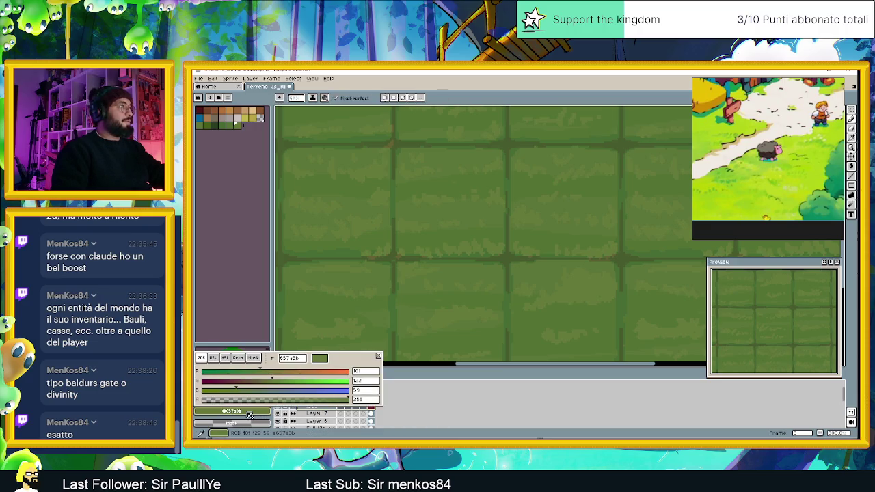
pyautogui.click(214, 359)
pyautogui.click(224, 358)
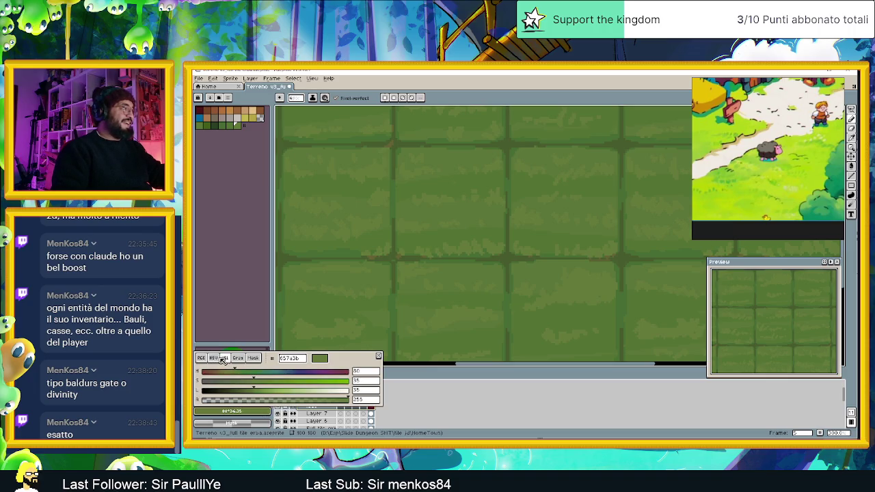
pyautogui.click(219, 359)
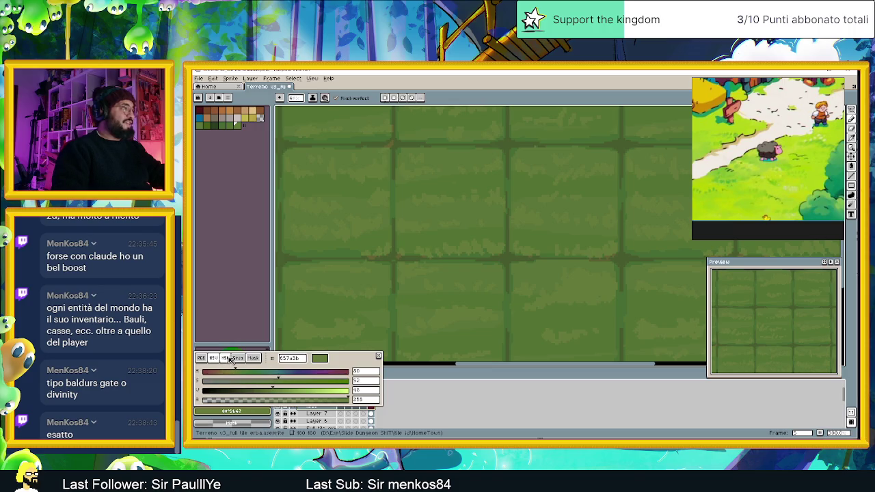
pyautogui.click(366, 372)
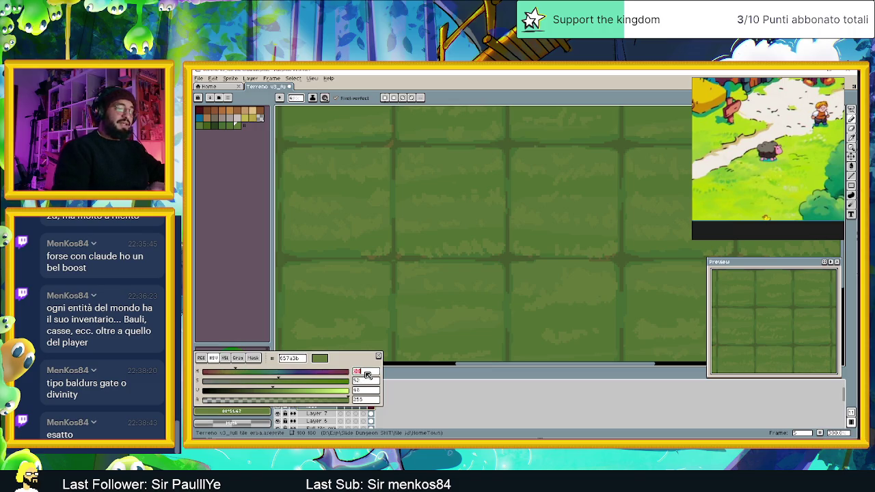
pyautogui.write('75')
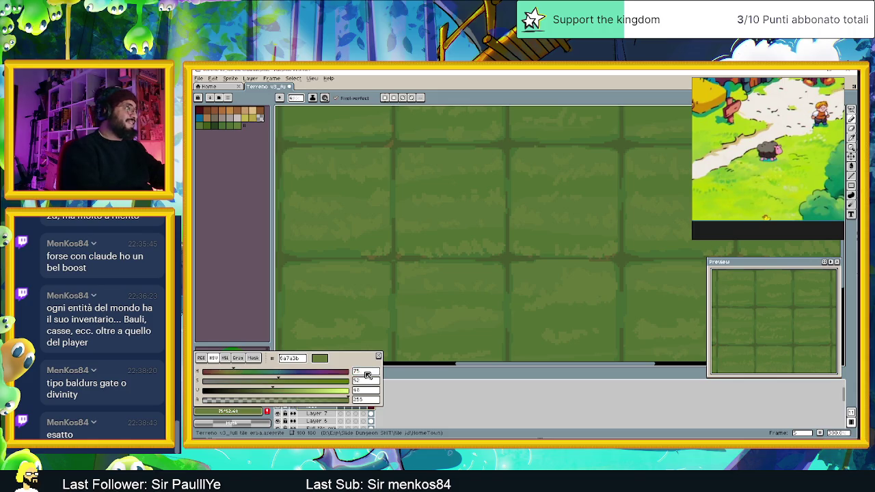
pyautogui.press('Return')
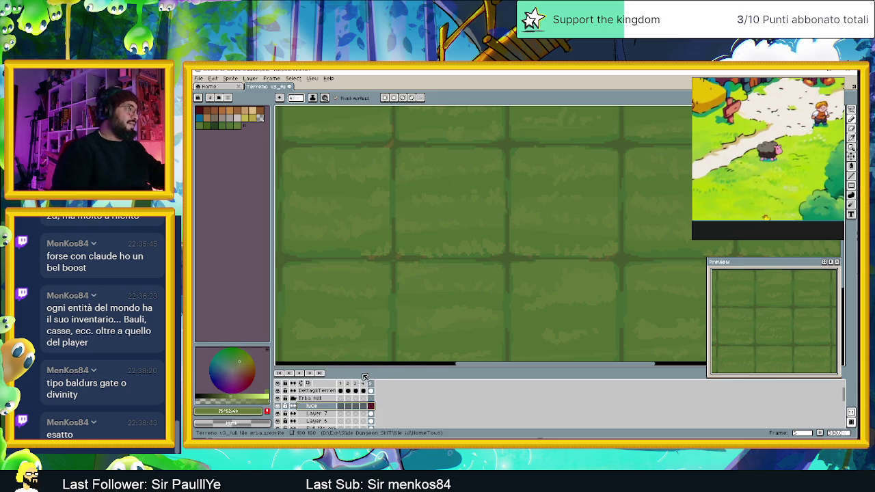
# Step: Set the colour's value to 55 and saturation to 54
pyautogui.click(238, 413)
pyautogui.click(365, 391)
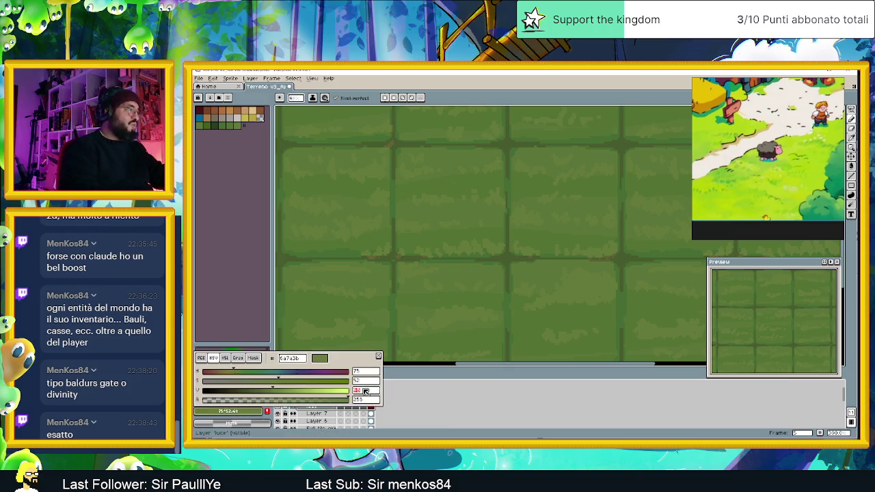
pyautogui.write('5')
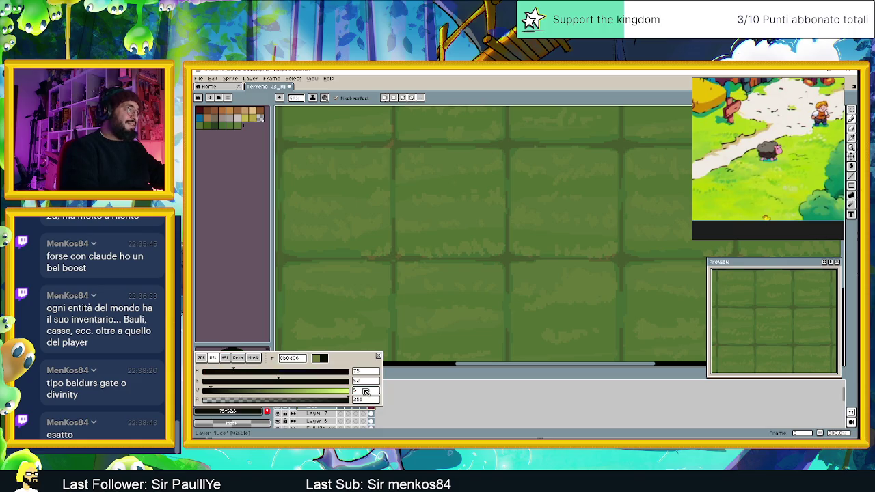
pyautogui.write('2')
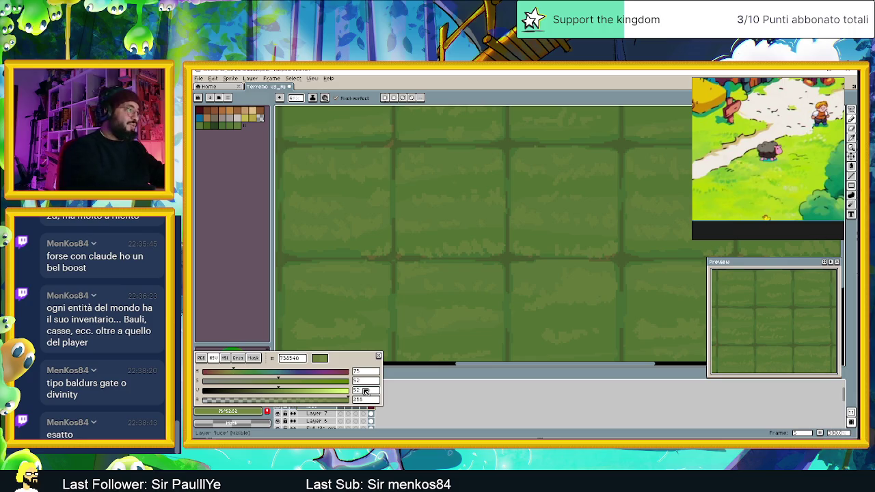
pyautogui.press('BackSpace')
pyautogui.write('5')
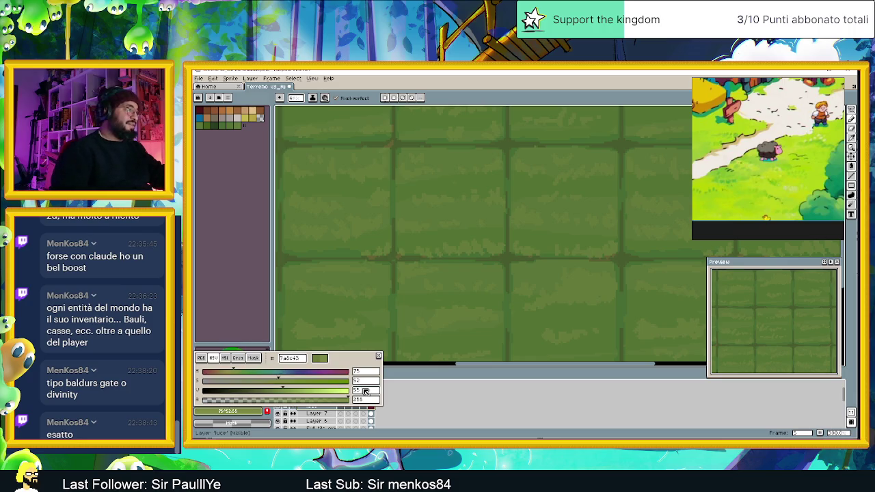
pyautogui.doubleClick(370, 381)
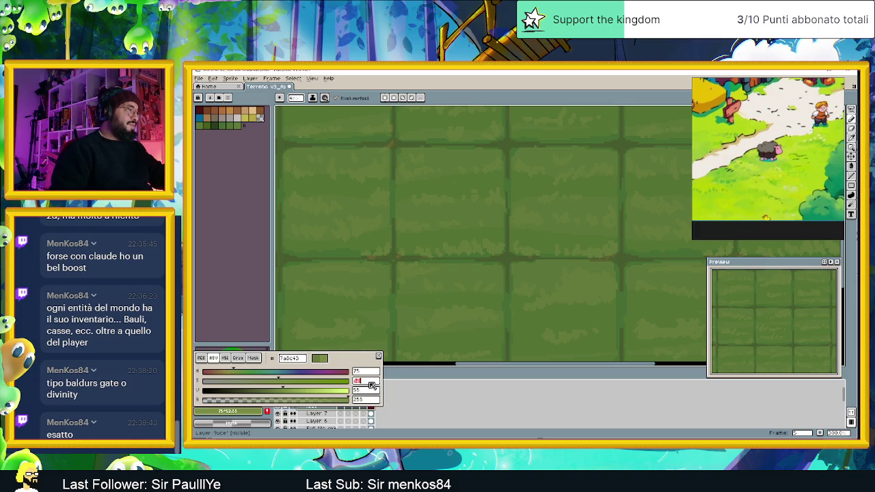
pyautogui.write('54')
pyautogui.click(449, 399)
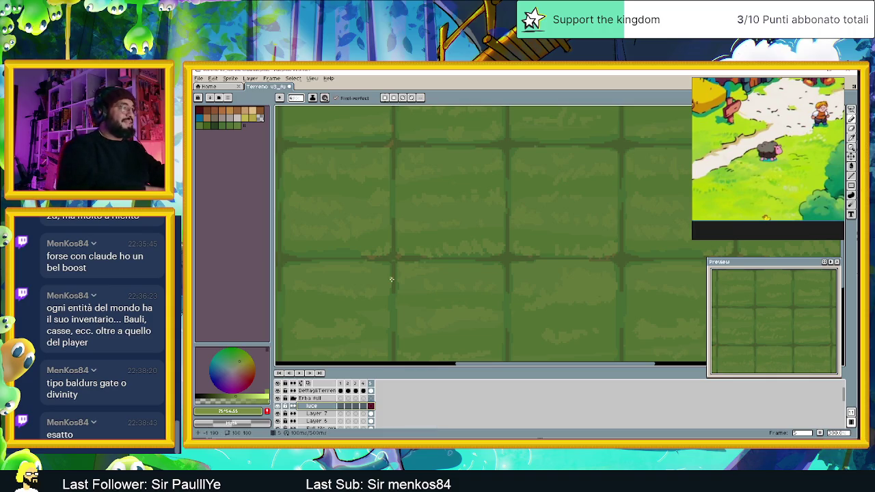
# Step: Paint two pale highlight pixels side by side on the lower grass tile
pyautogui.click(438, 311)
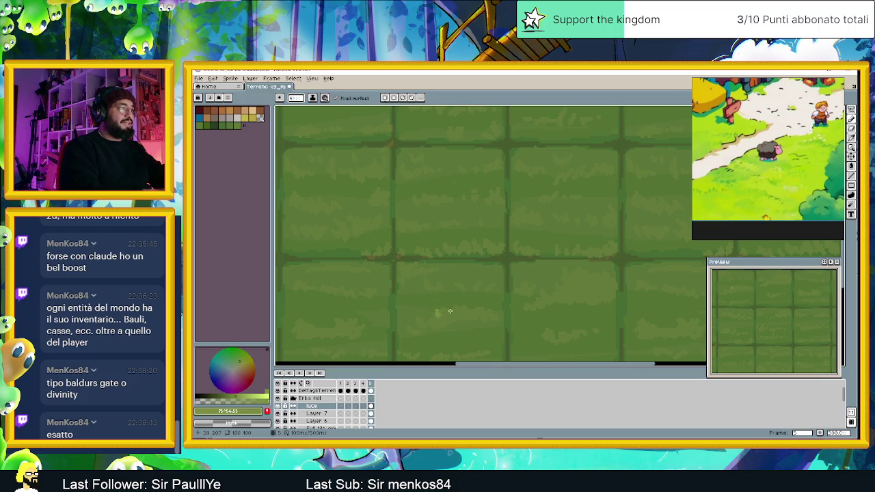
pyautogui.click(447, 310)
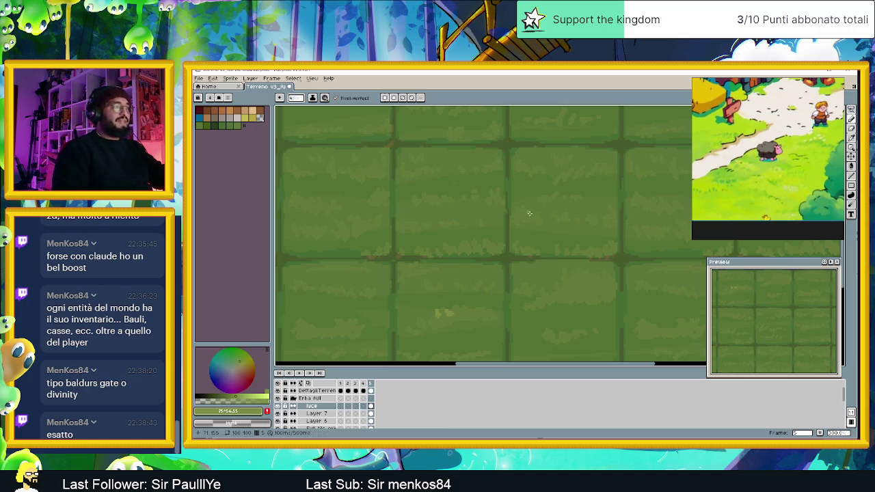
pyautogui.click(313, 79)
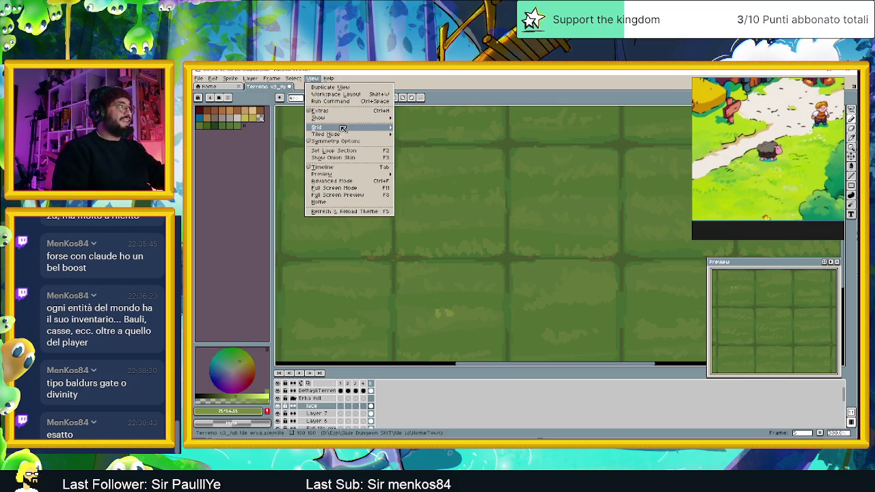
pyautogui.moveTo(327, 133)
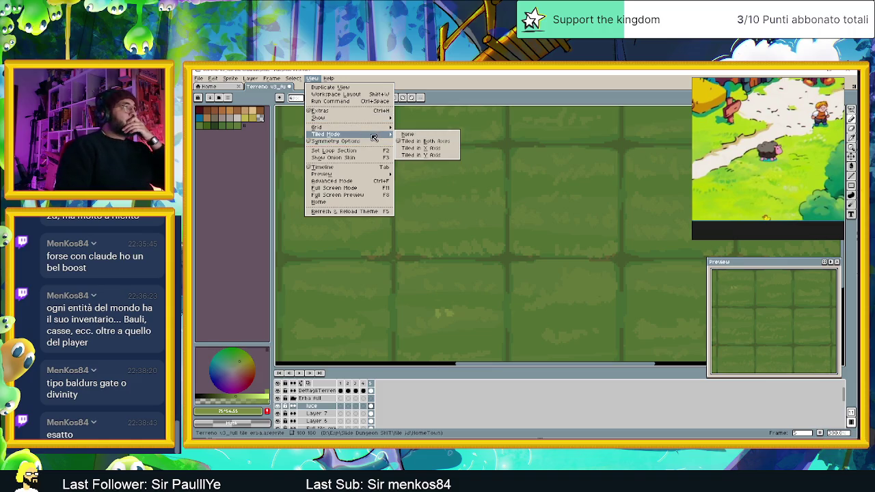
# Step: Turn tiled mode off, centre the single grass sheet, and undo a trial light stroke
pyautogui.click(415, 138)
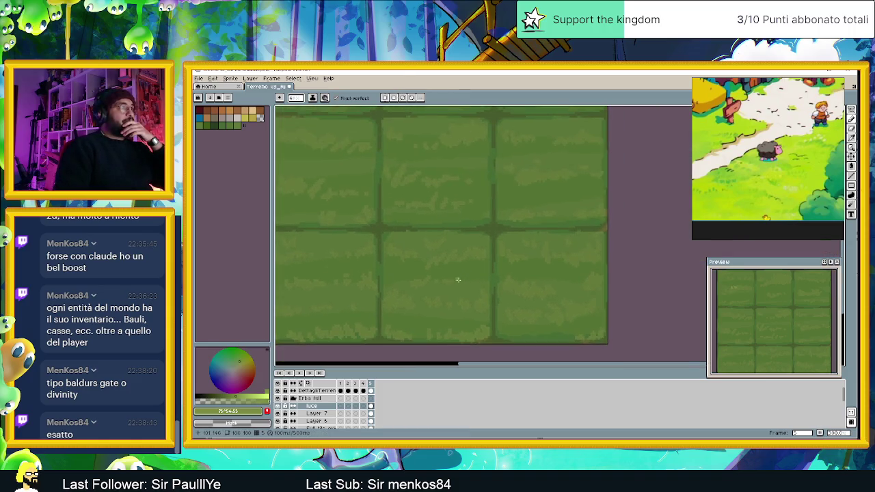
pyautogui.scroll(-1, 453, 166)
pyautogui.moveTo(452, 167); pyautogui.dragTo(464, 245)
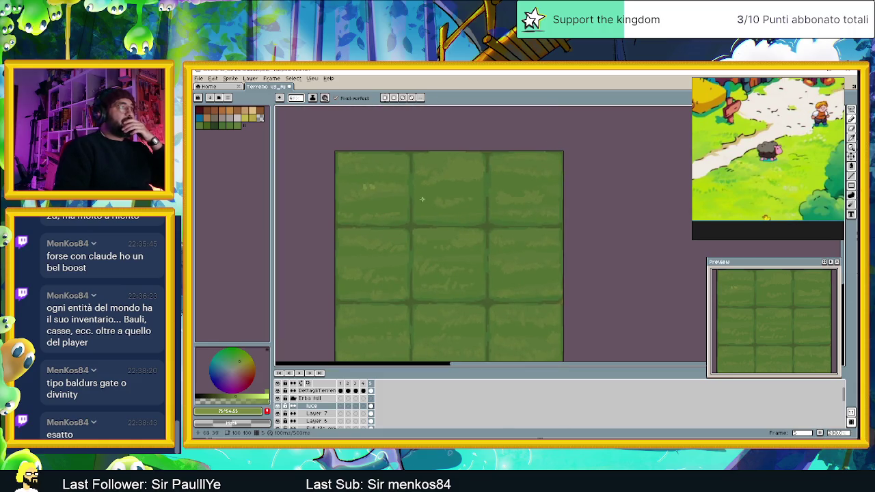
pyautogui.scroll(1, 376, 169)
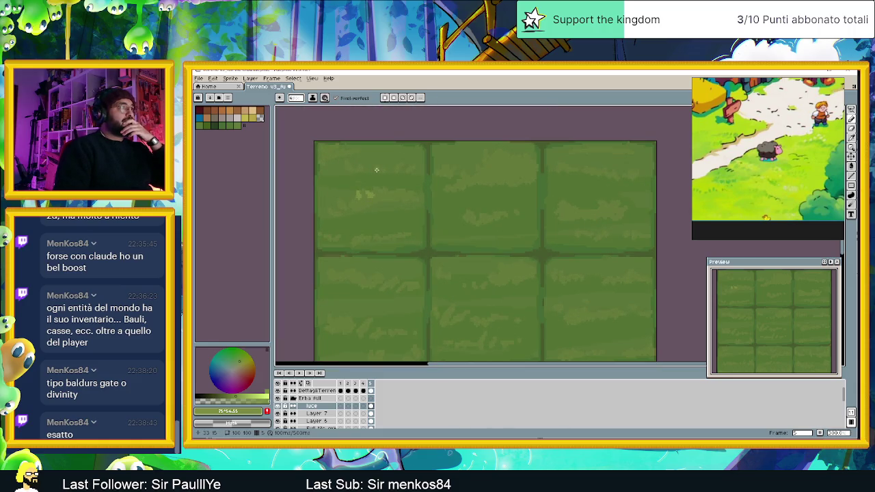
pyautogui.scroll(1, 377, 170)
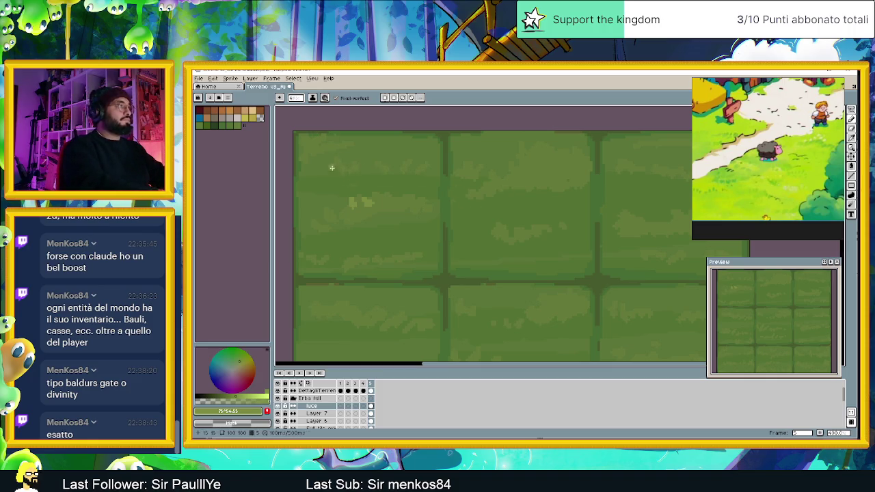
pyautogui.moveTo(336, 159); pyautogui.dragTo(359, 164)
pyautogui.hotkey('ctrl', 'z')
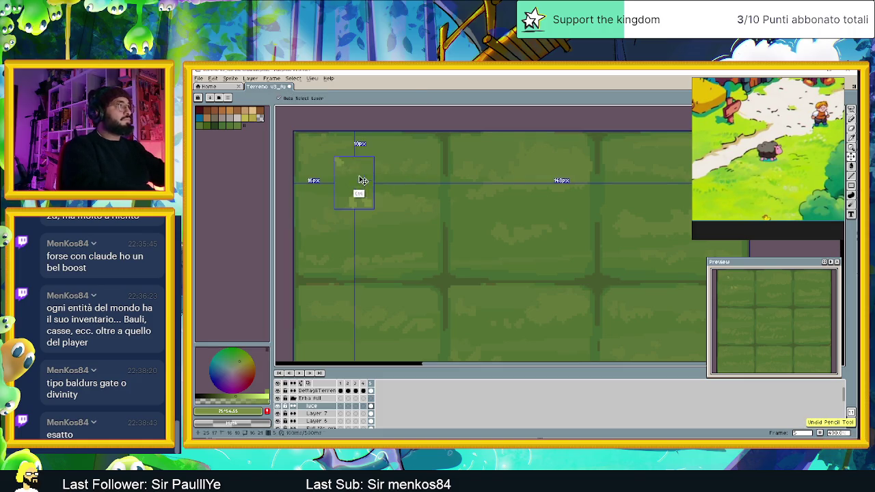
# Step: Add four light tuft marks across the upper and left grass tiles
pyautogui.click(353, 164)
pyautogui.moveTo(377, 162); pyautogui.dragTo(383, 165)
pyautogui.click(426, 165)
pyautogui.click(314, 225)
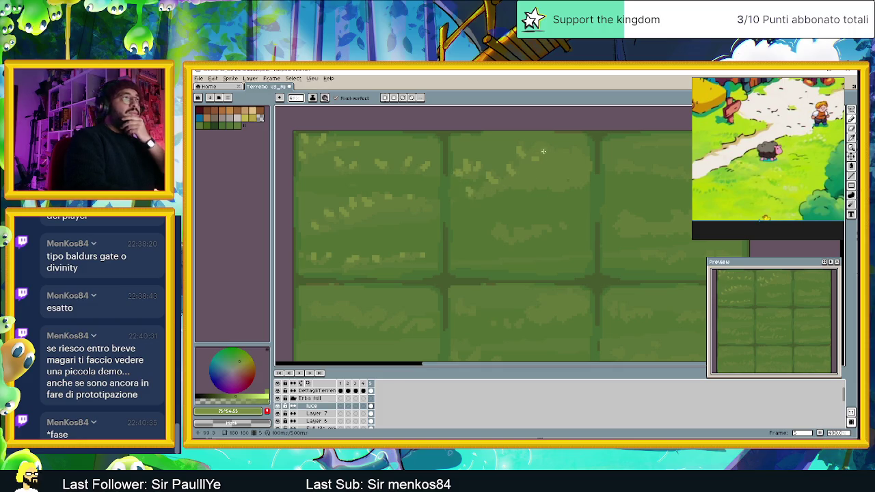
# Step: Scroll right and add three light highlight pixels on the right-hand grass tile
pyautogui.hscroll(3, 568, 157)
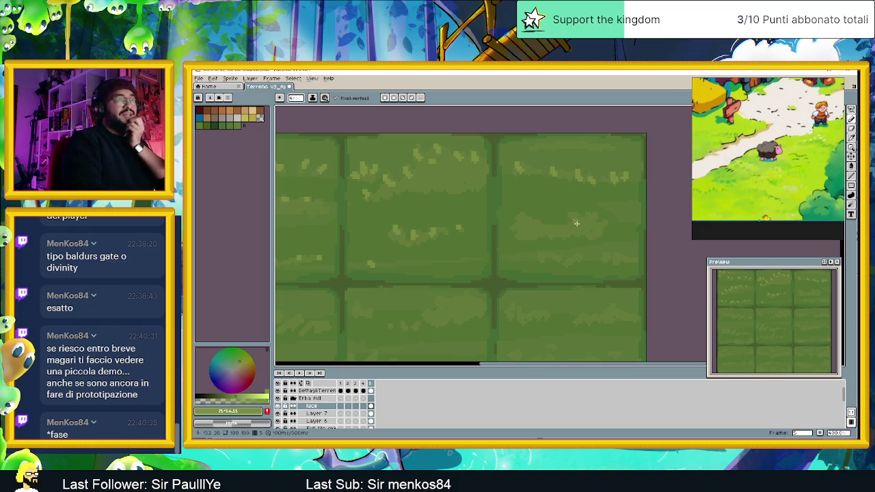
pyautogui.click(512, 227)
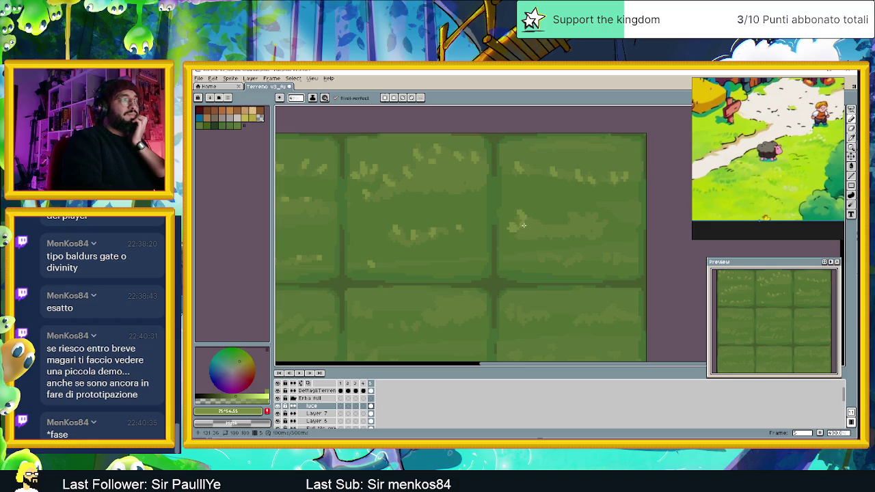
pyautogui.click(541, 222)
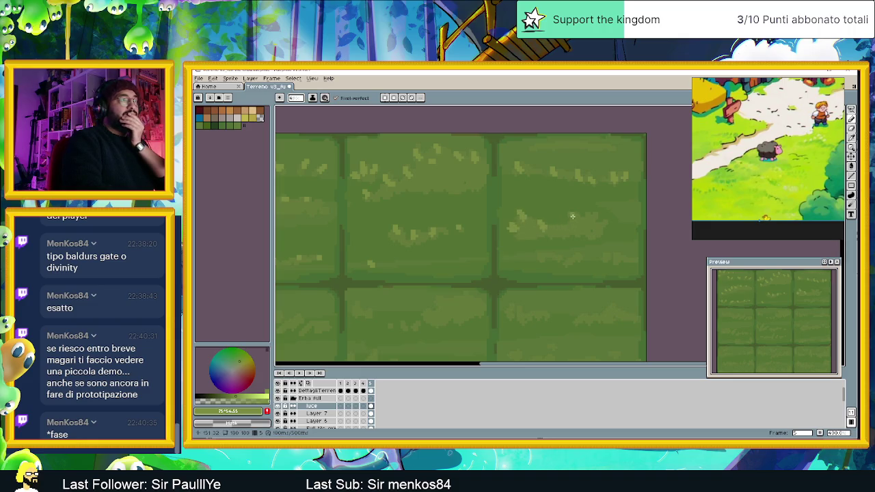
pyautogui.click(599, 226)
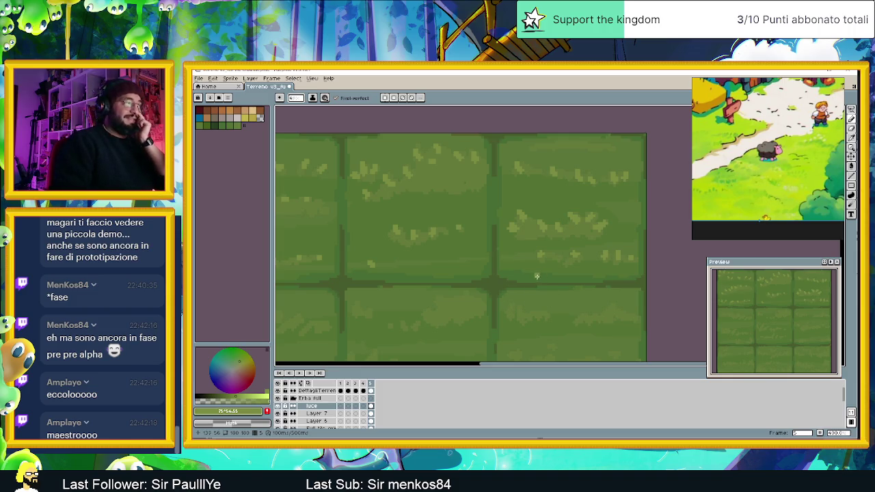
# Step: Pan to the lower tiles and paint two light-green grass-blade strokes
pyautogui.scroll(1, 557, 268)
pyautogui.moveTo(556, 268); pyautogui.dragTo(599, 237)
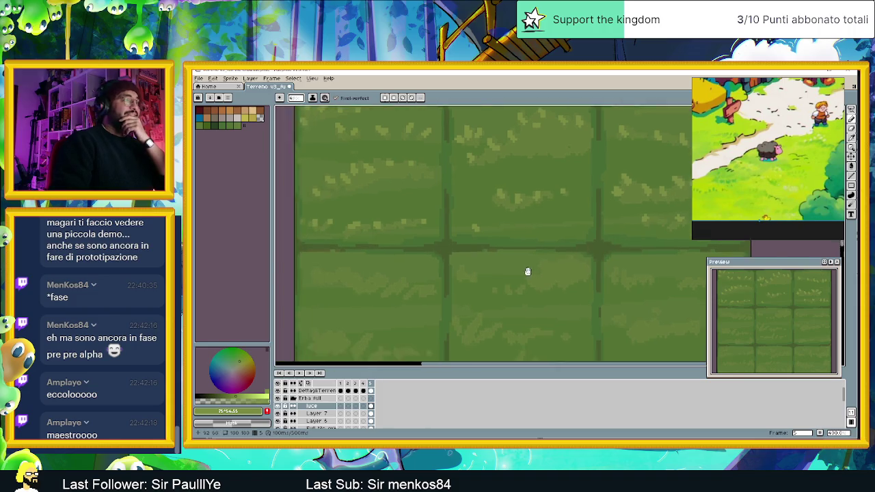
pyautogui.moveTo(507, 280); pyautogui.dragTo(513, 218)
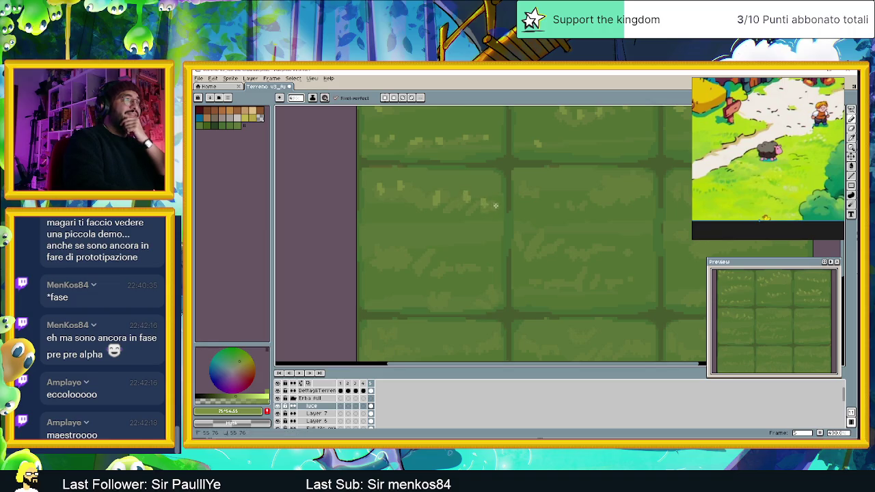
pyautogui.moveTo(396, 254)
pyautogui.mouseDown()
pyautogui.moveTo(389, 242)
pyautogui.moveTo(441, 270)
pyautogui.mouseUp()
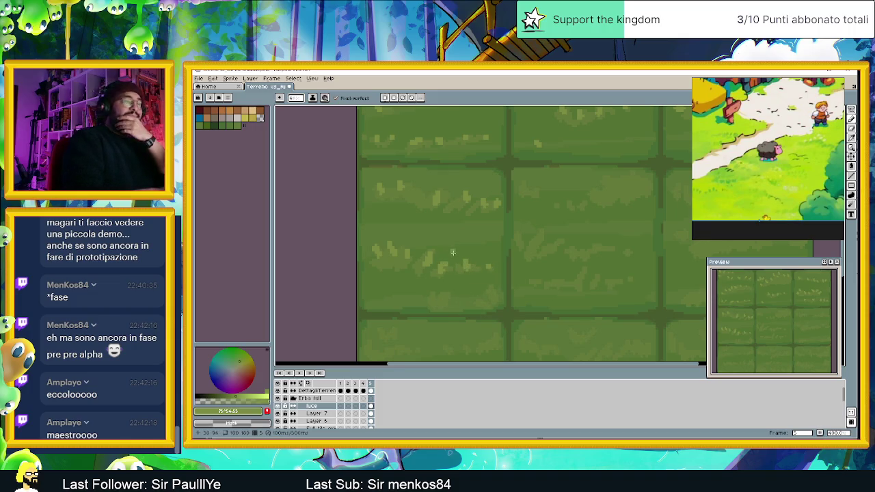
pyautogui.moveTo(431, 292); pyautogui.dragTo(430, 301)
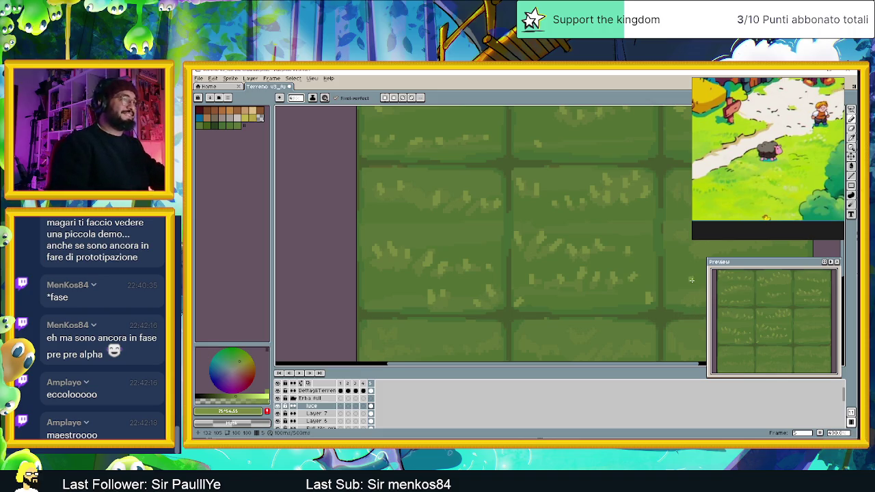
pyautogui.hscroll(2, 616, 260)
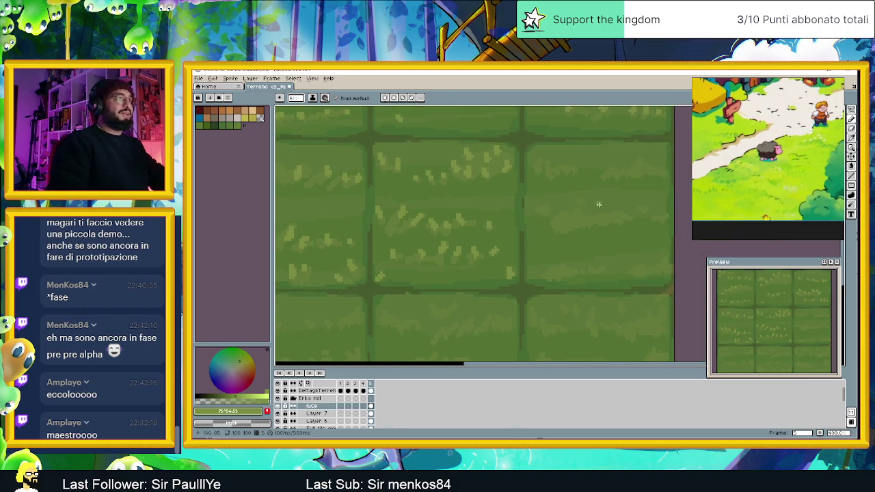
pyautogui.hscroll(2, 588, 218)
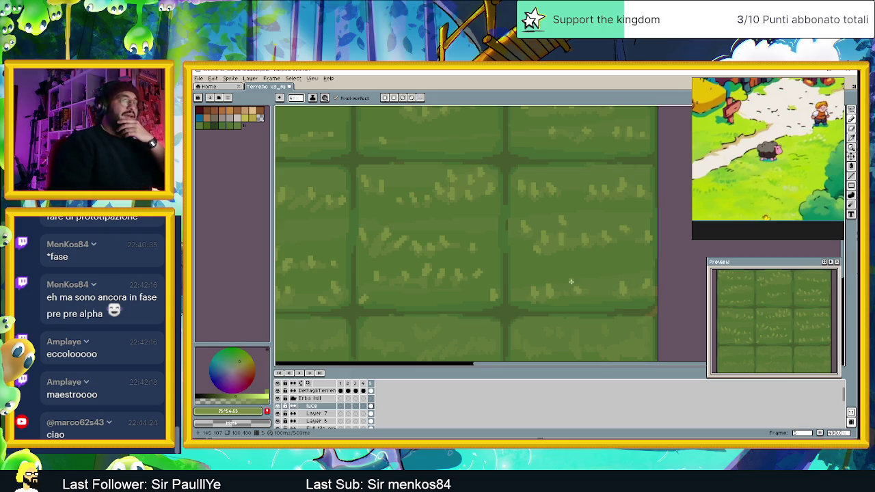
pyautogui.scroll(-1, 556, 279)
pyautogui.scroll(-1, 552, 266)
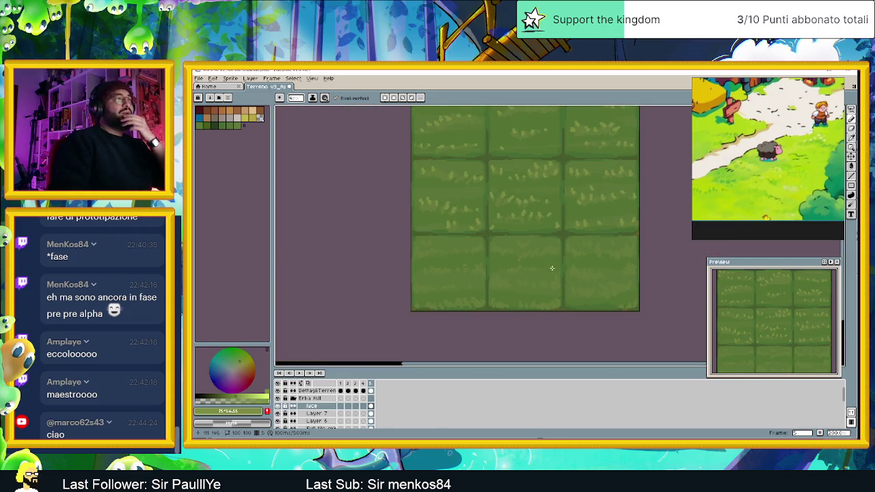
pyautogui.scroll(-1, 576, 251)
pyautogui.moveTo(581, 242); pyautogui.dragTo(560, 272)
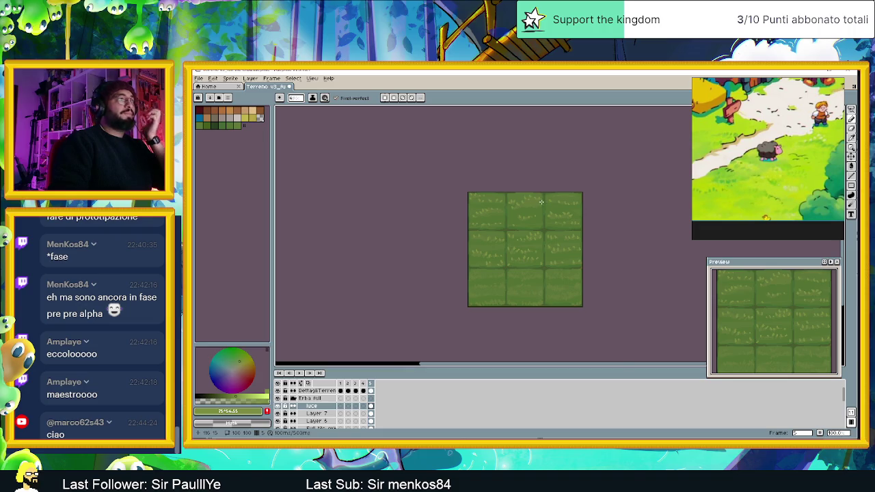
pyautogui.scroll(1, 540, 201)
pyautogui.scroll(1, 531, 199)
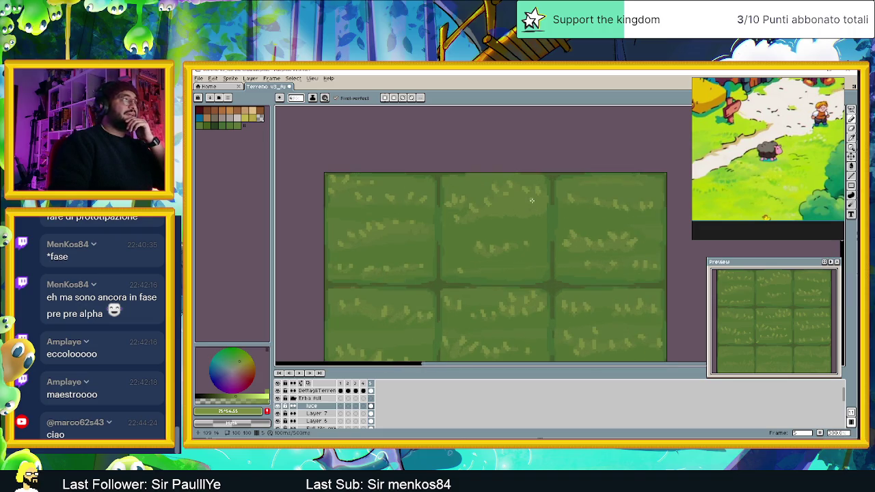
pyautogui.scroll(1, 531, 200)
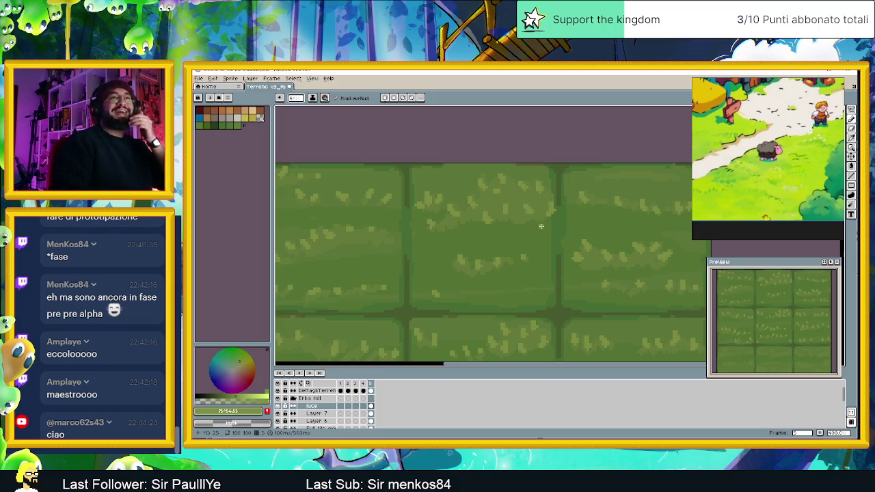
pyautogui.scroll(-1, 546, 226)
pyautogui.scroll(-1, 594, 309)
pyautogui.moveTo(593, 309); pyautogui.dragTo(580, 234)
pyautogui.scroll(-1, 573, 249)
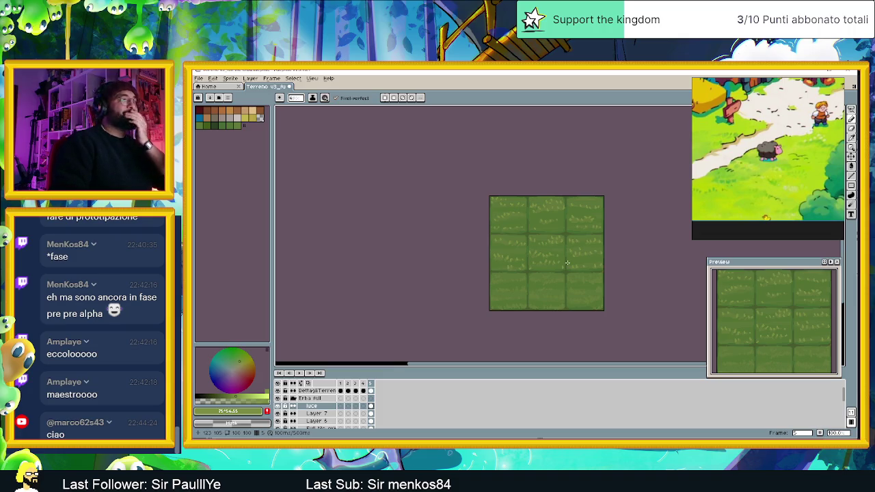
pyautogui.scroll(1, 567, 262)
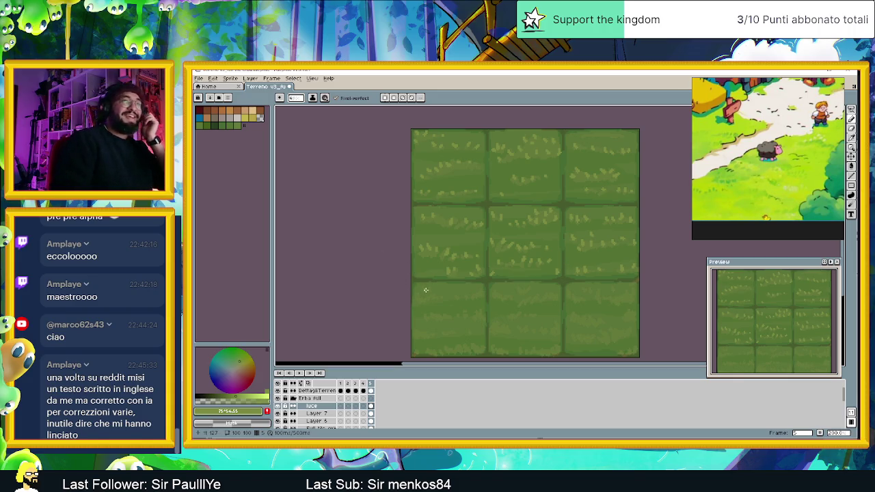
pyautogui.moveTo(468, 299); pyautogui.dragTo(475, 282)
pyautogui.scroll(1, 475, 283)
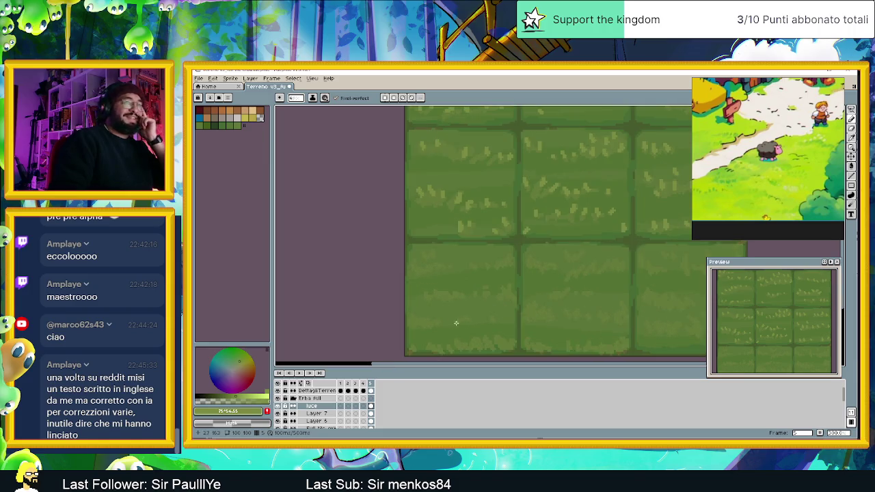
pyautogui.scroll(1, 460, 278)
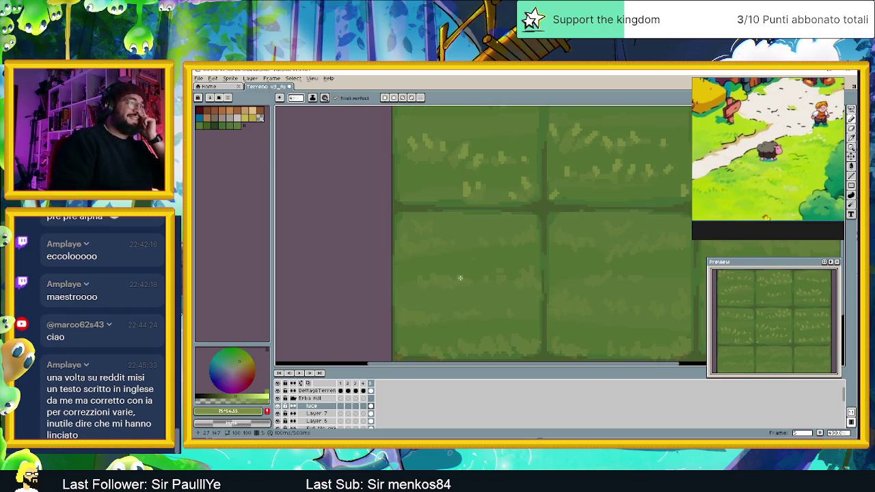
pyautogui.moveTo(473, 265); pyautogui.dragTo(477, 257)
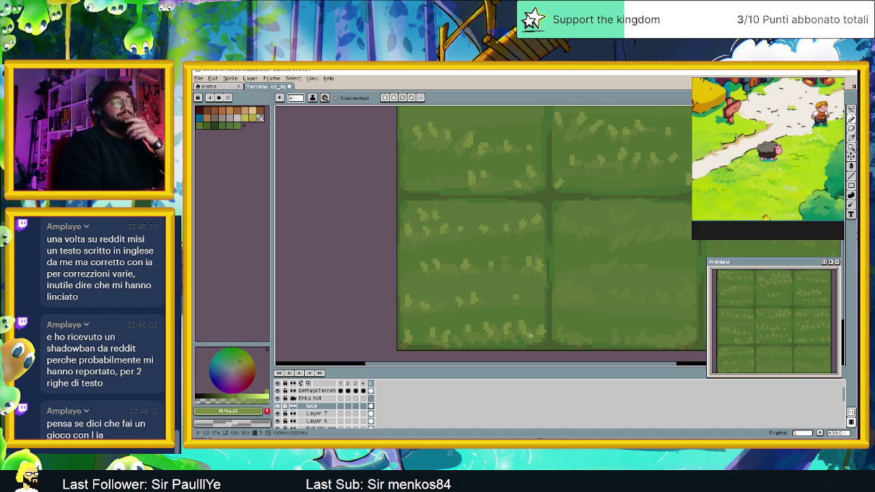
pyautogui.scroll(-2, 531, 334)
pyautogui.scroll(-2, 608, 294)
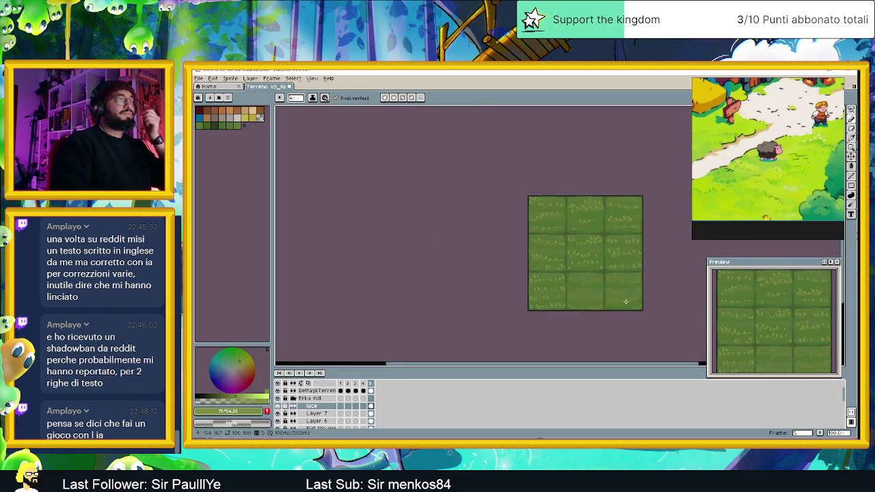
pyautogui.moveTo(608, 294); pyautogui.dragTo(532, 281)
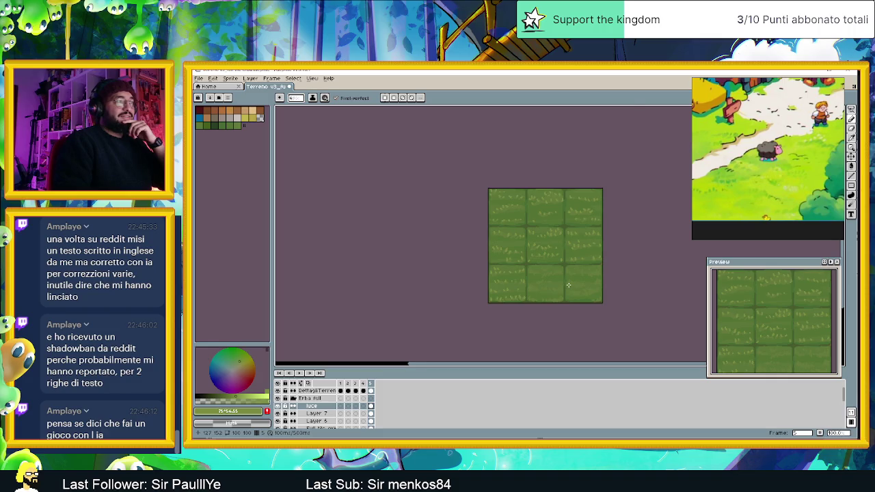
pyautogui.scroll(1, 568, 285)
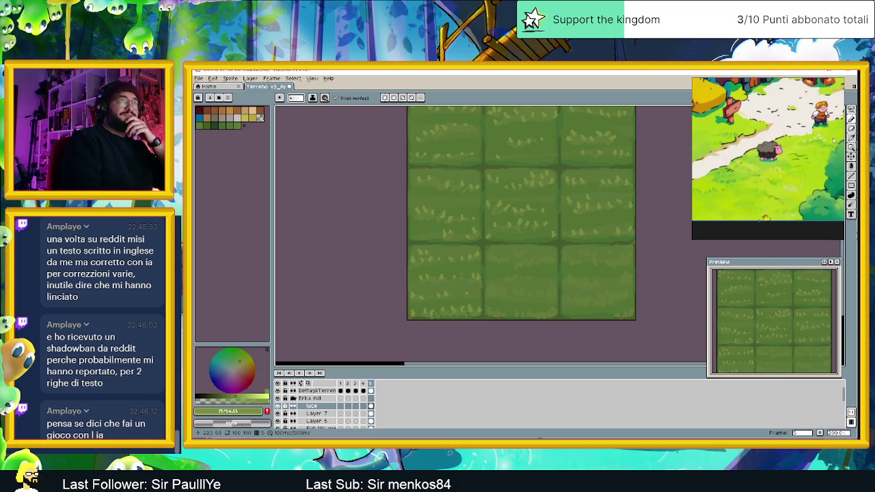
# Step: Set a square brush to size 7, return to the Pencil, and undo the last stroke
pyautogui.click(851, 130)
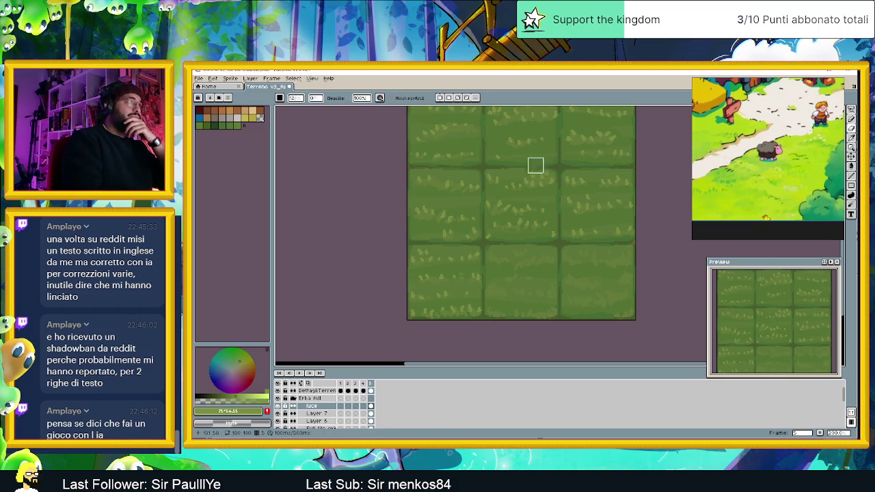
pyautogui.click(296, 97)
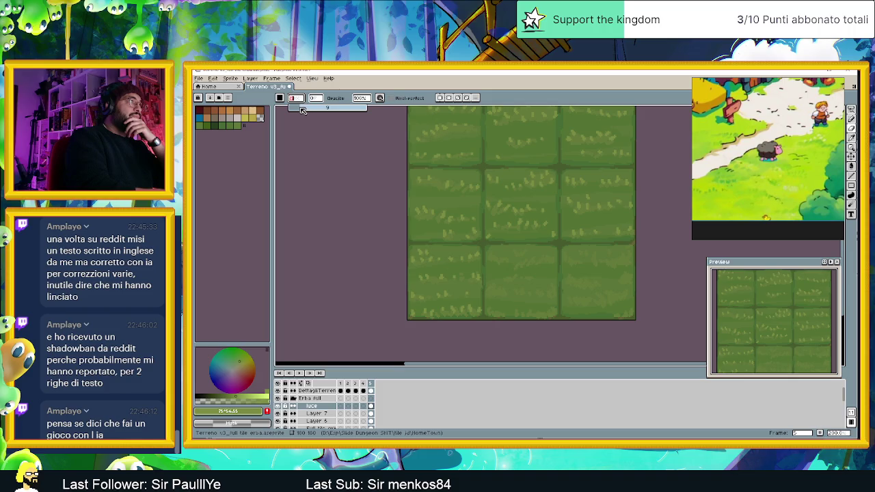
pyautogui.click(304, 108)
pyautogui.moveTo(304, 109); pyautogui.dragTo(298, 109)
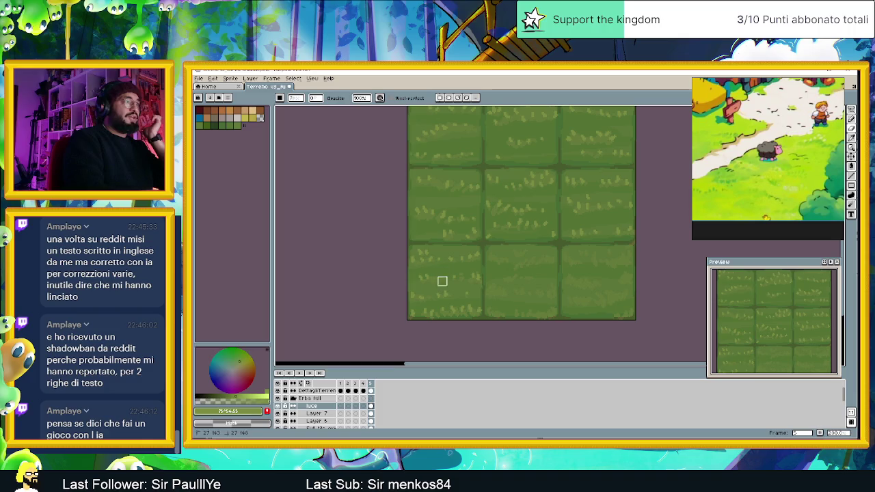
pyautogui.click(850, 119)
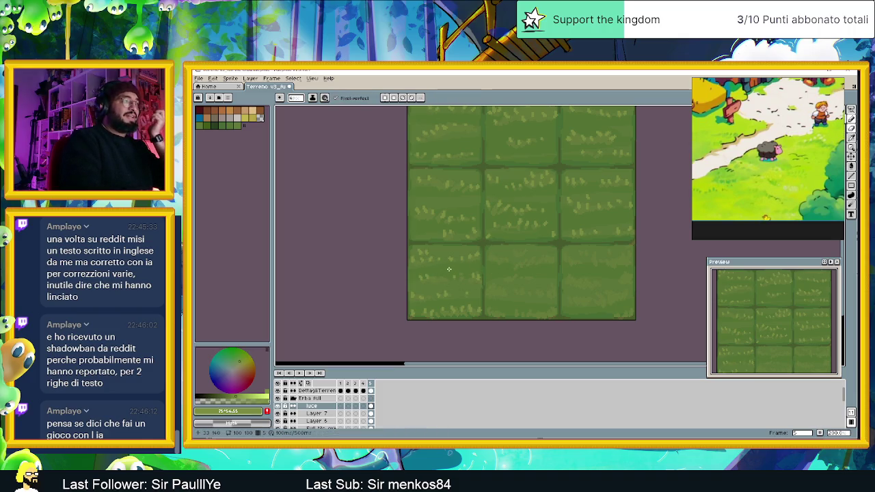
pyautogui.scroll(1, 438, 272)
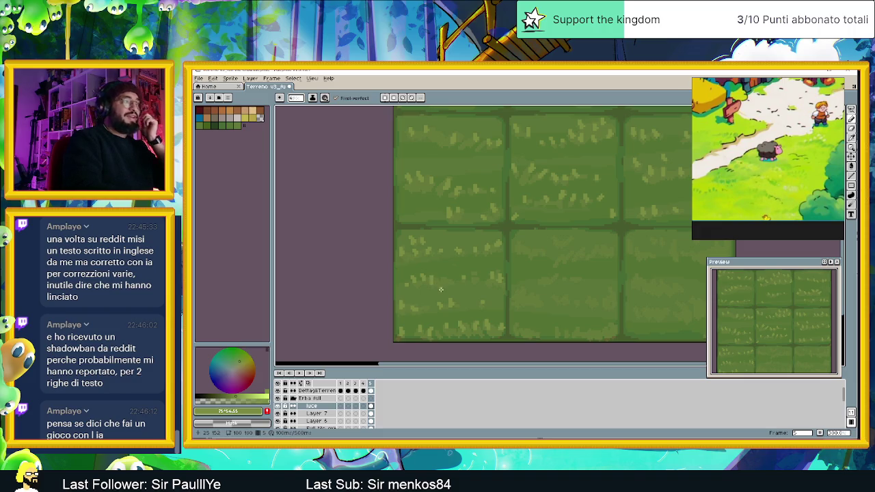
pyautogui.hotkey('ctrl', 'z')
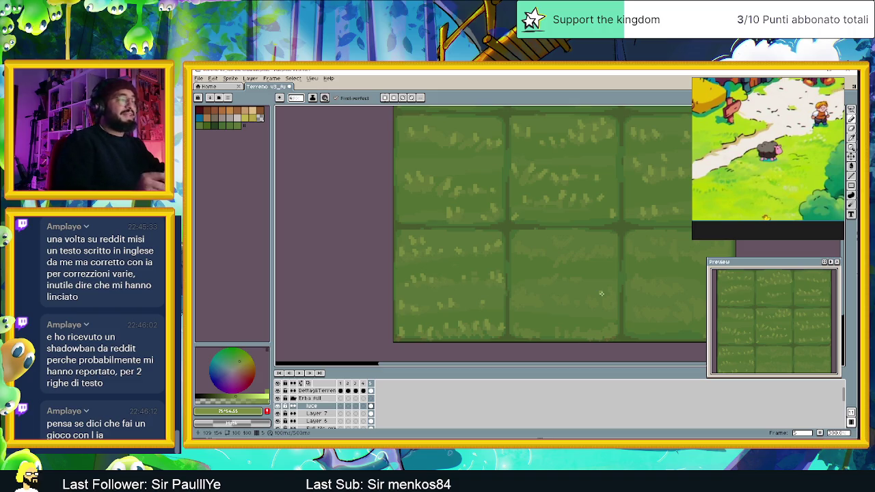
pyautogui.scroll(-1, 601, 293)
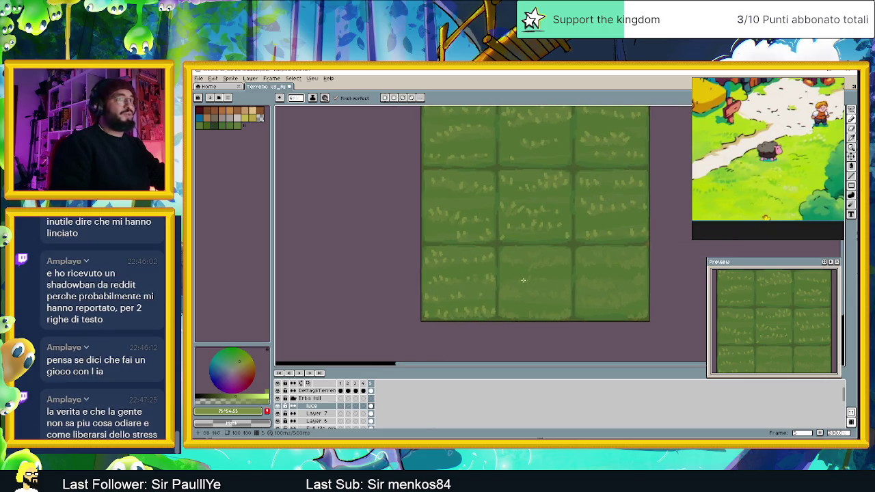
pyautogui.scroll(1, 558, 284)
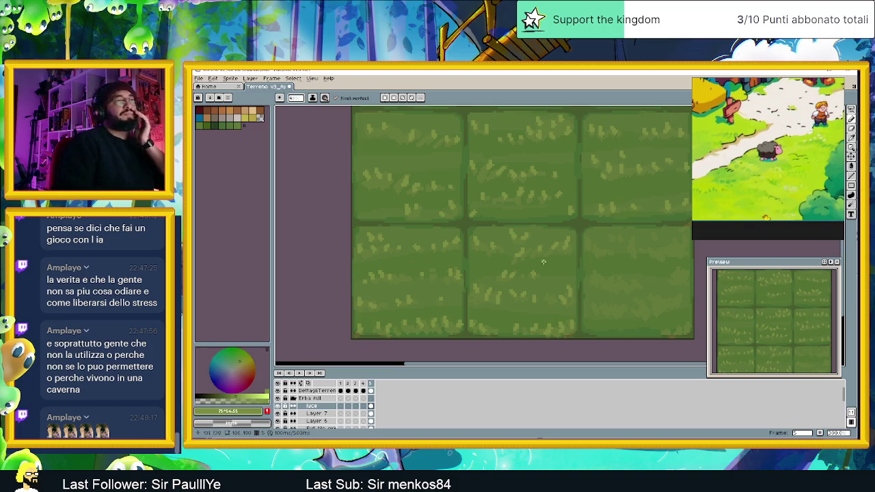
# Step: Pan across the grass sheet and undo the last pencil stroke
pyautogui.moveTo(598, 269); pyautogui.dragTo(504, 244)
pyautogui.moveTo(608, 281); pyautogui.dragTo(580, 280)
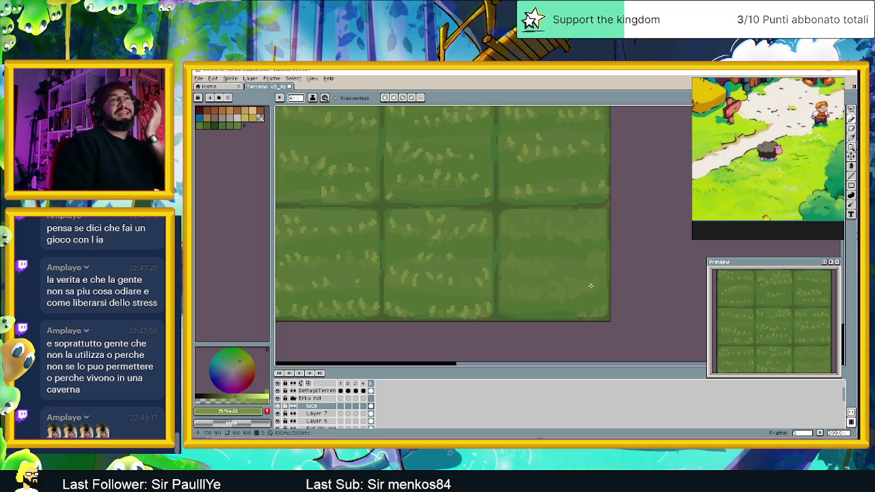
pyautogui.scroll(1, 590, 286)
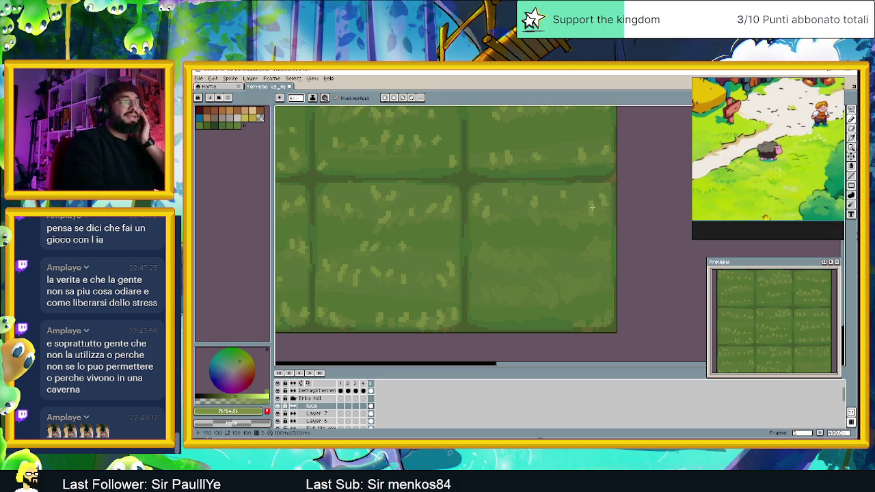
pyautogui.hotkey('ctrl', 'z')
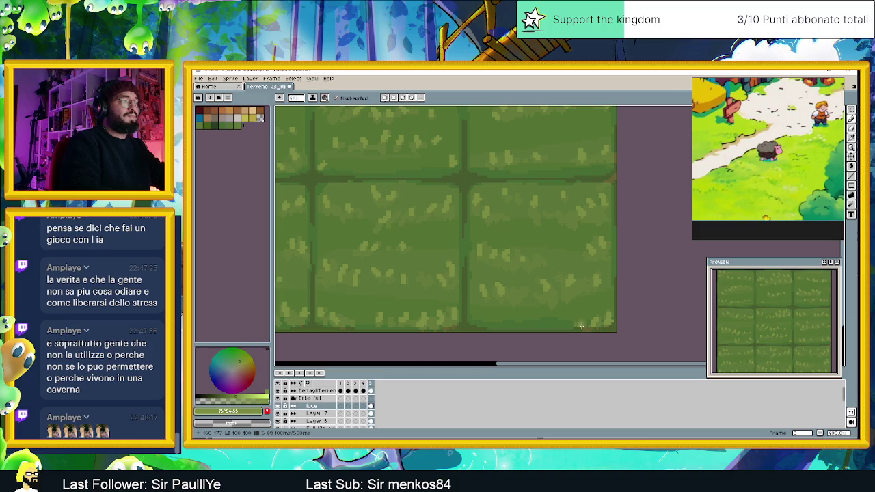
pyautogui.scroll(-1, 576, 316)
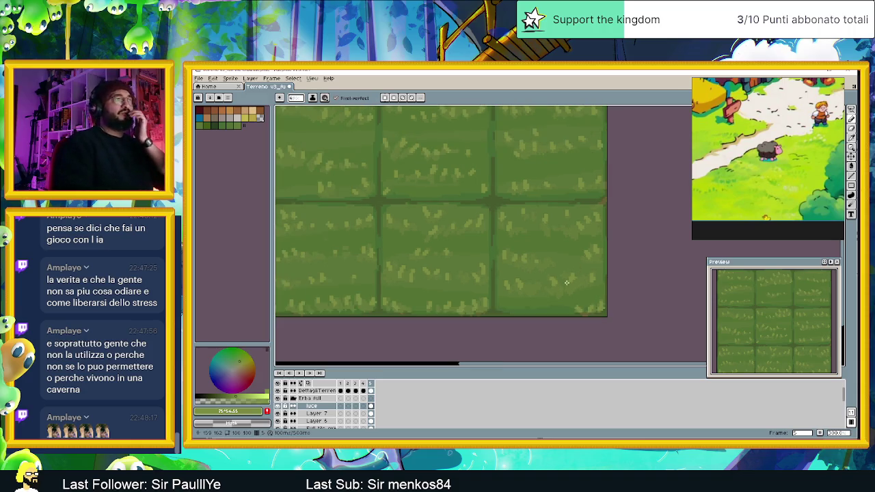
pyautogui.scroll(-1, 562, 290)
pyautogui.scroll(-1, 562, 289)
pyautogui.scroll(1, 570, 289)
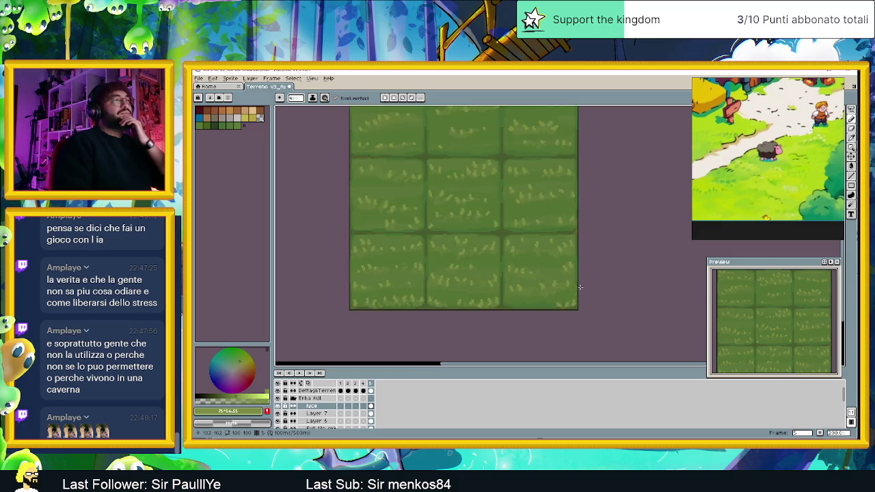
pyautogui.scroll(1, 574, 287)
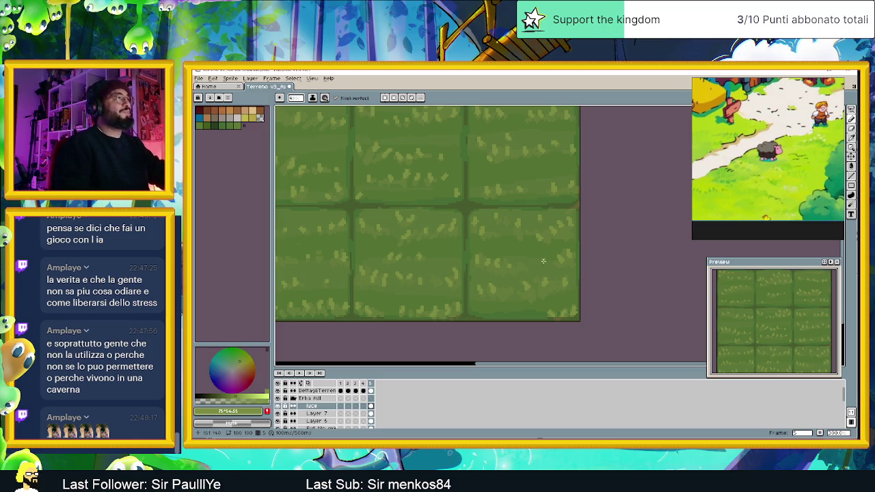
pyautogui.scroll(-1, 543, 260)
pyautogui.scroll(-3, 541, 287)
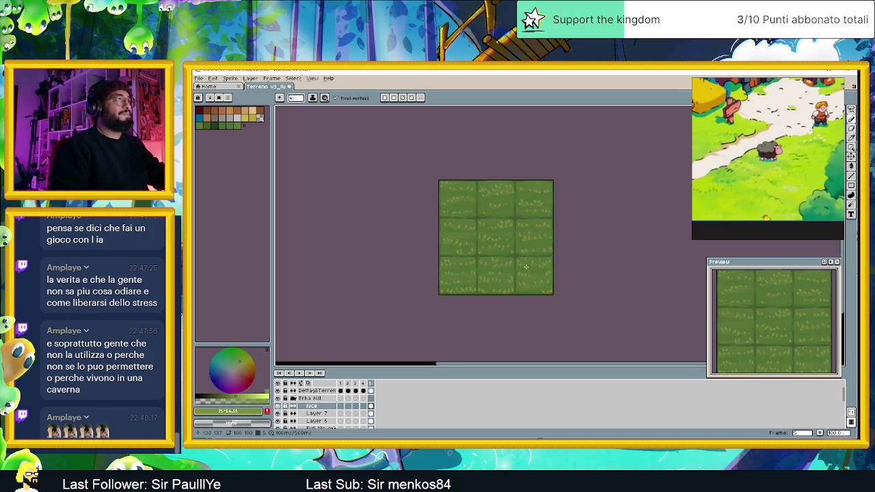
pyautogui.scroll(1, 527, 266)
pyautogui.scroll(1, 526, 266)
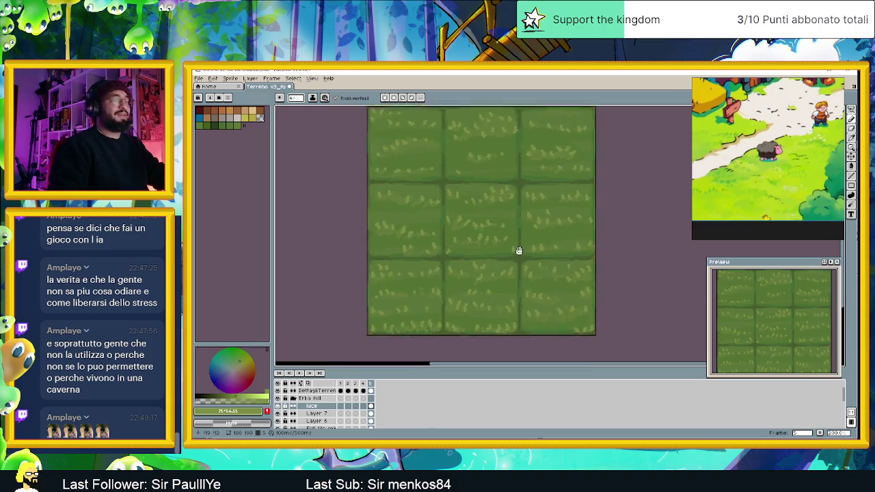
pyautogui.scroll(-1, 527, 264)
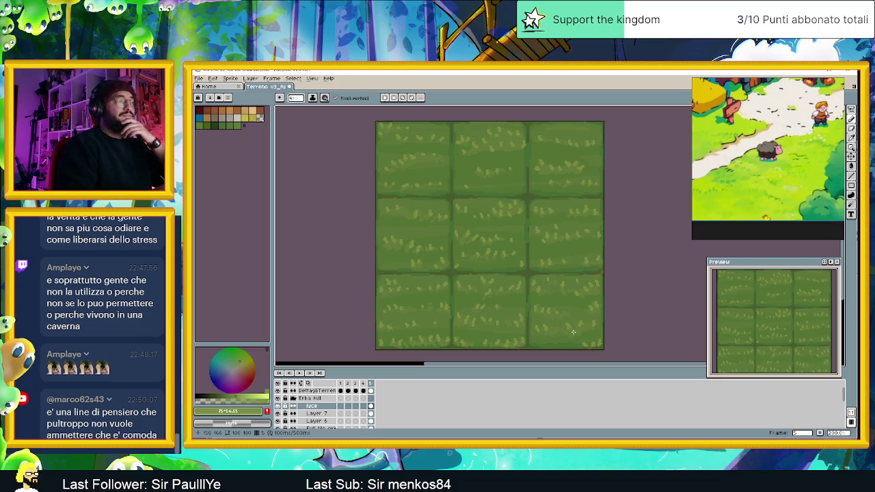
pyautogui.scroll(-1, 574, 320)
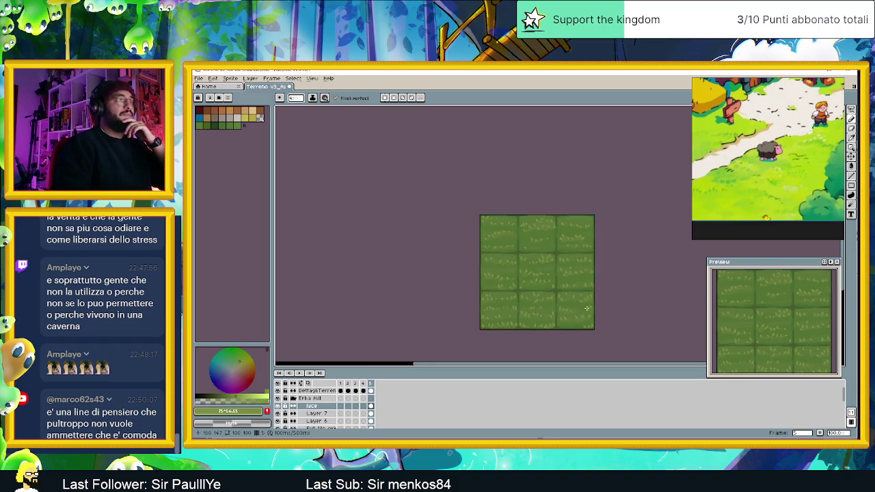
pyautogui.scroll(-1, 590, 318)
pyautogui.moveTo(579, 320); pyautogui.dragTo(535, 314)
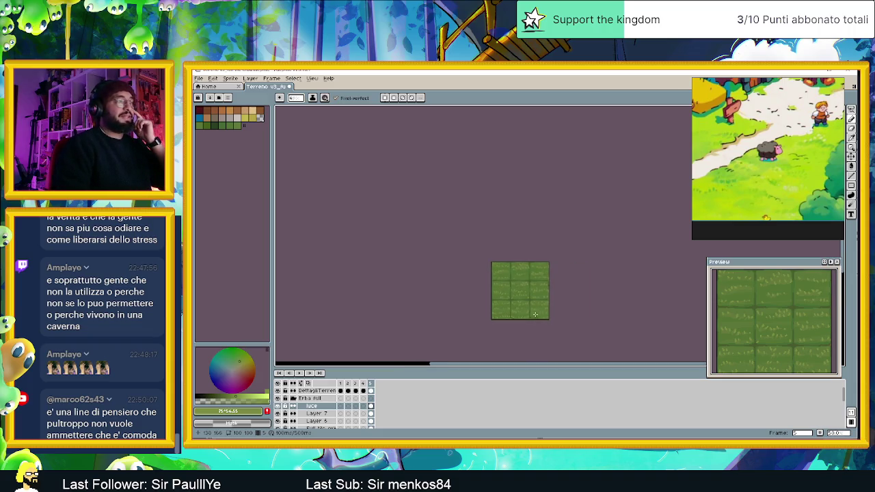
pyautogui.scroll(1, 535, 315)
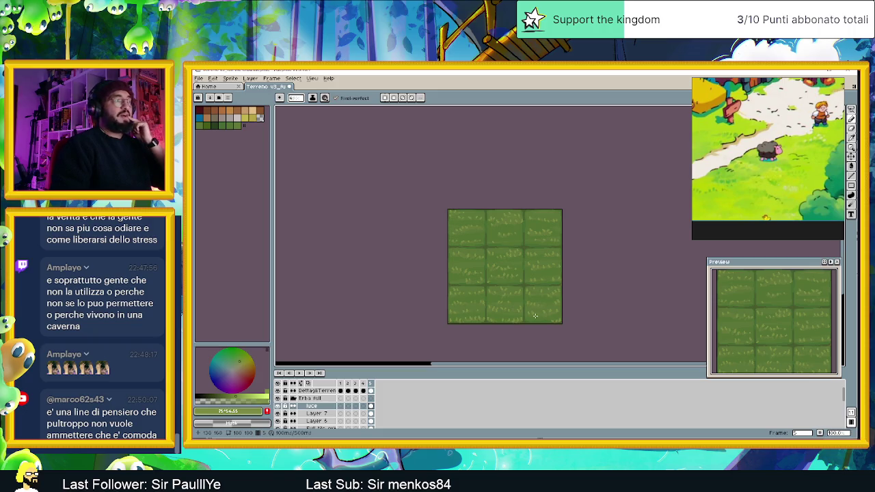
pyautogui.scroll(-1, 535, 315)
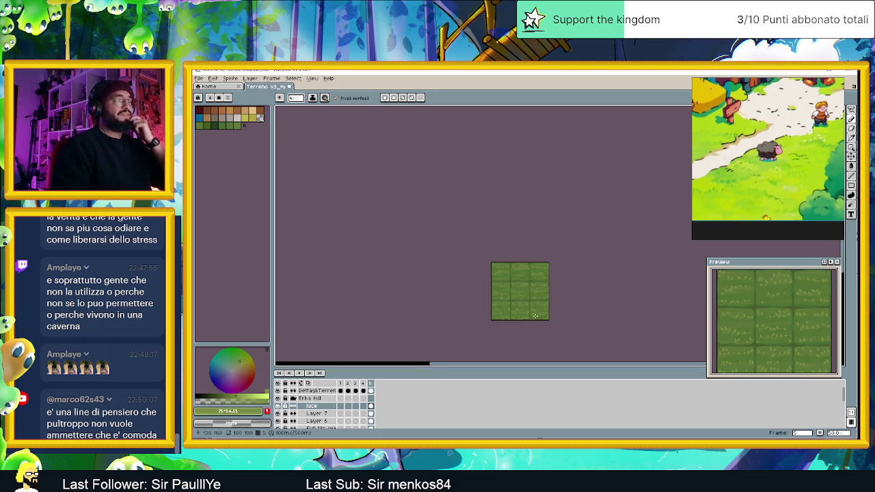
pyautogui.scroll(1, 546, 315)
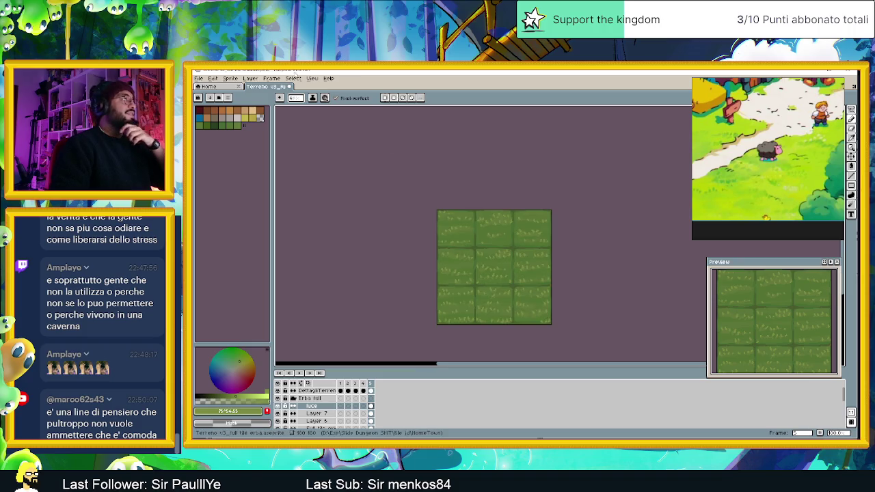
pyautogui.click(292, 77)
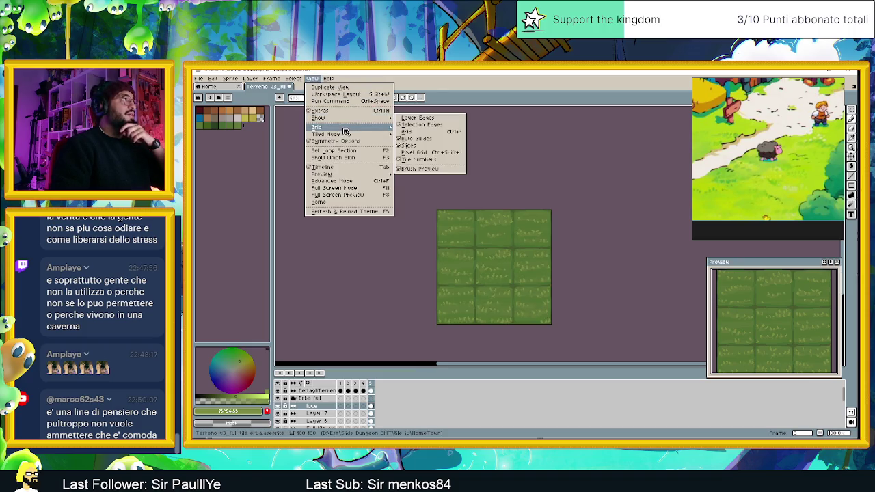
pyautogui.moveTo(326, 134)
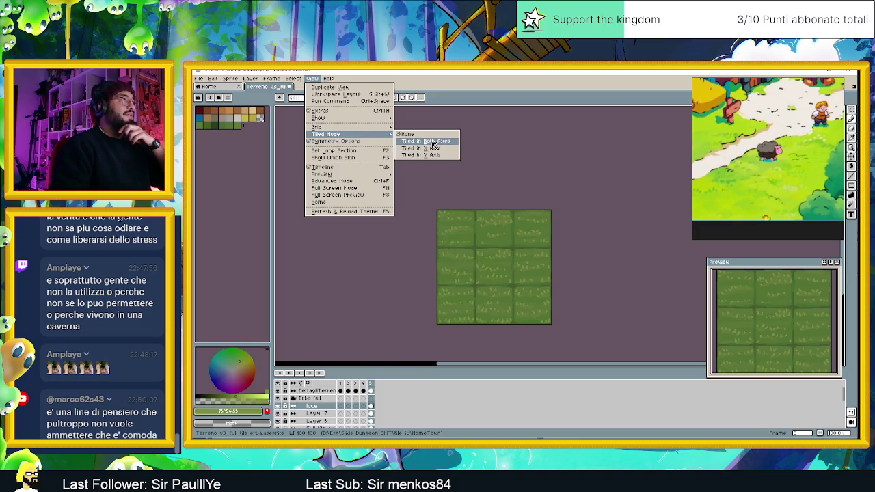
pyautogui.click(425, 141)
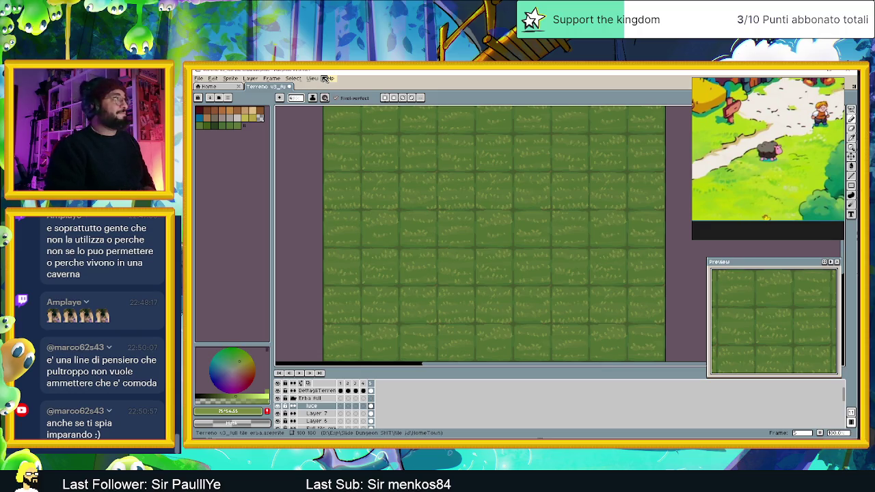
pyautogui.click(312, 78)
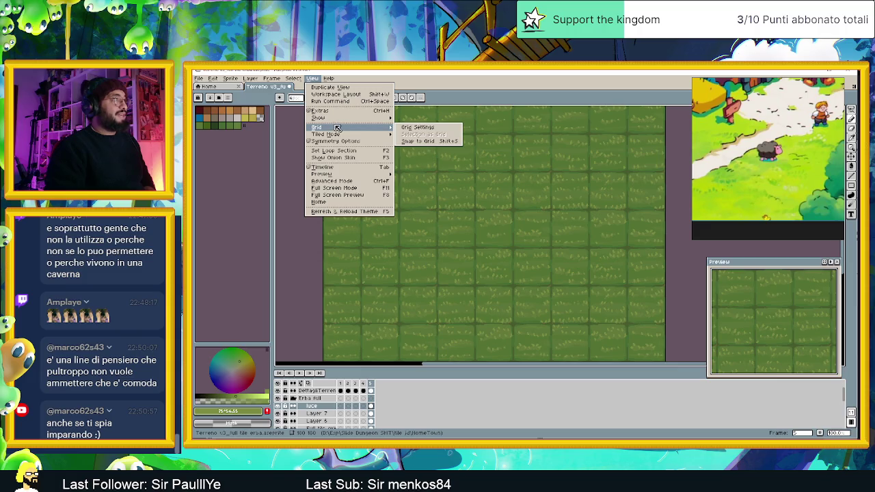
pyautogui.moveTo(319, 117)
pyautogui.moveTo(327, 134)
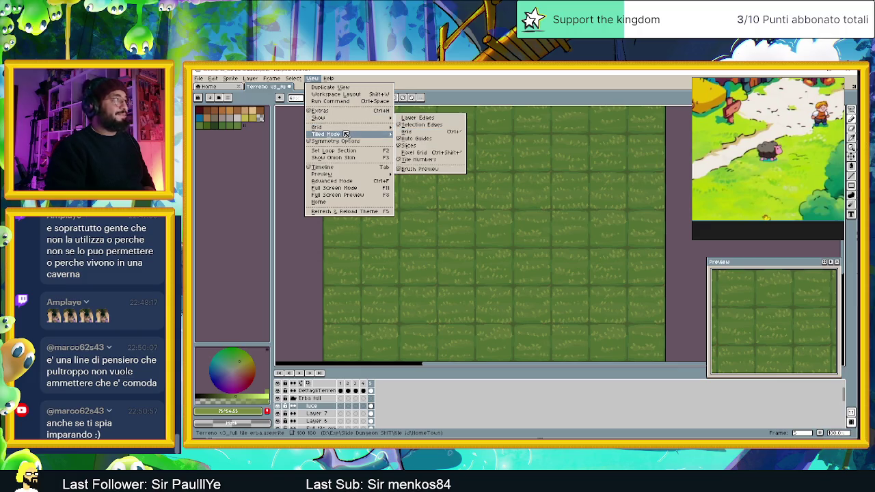
pyautogui.click(406, 135)
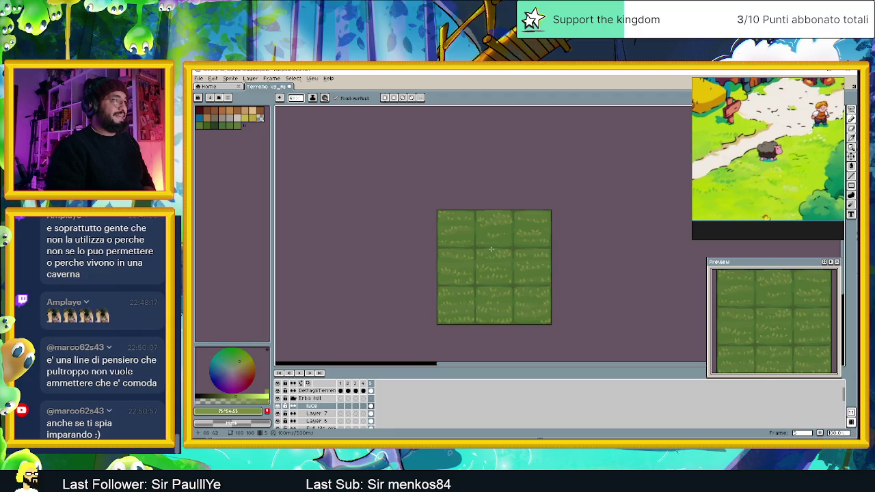
# Step: Toggle Layer 7 and Layer 6 visibility to compare the grass and dirt-path outlines
pyautogui.scroll(1, 502, 259)
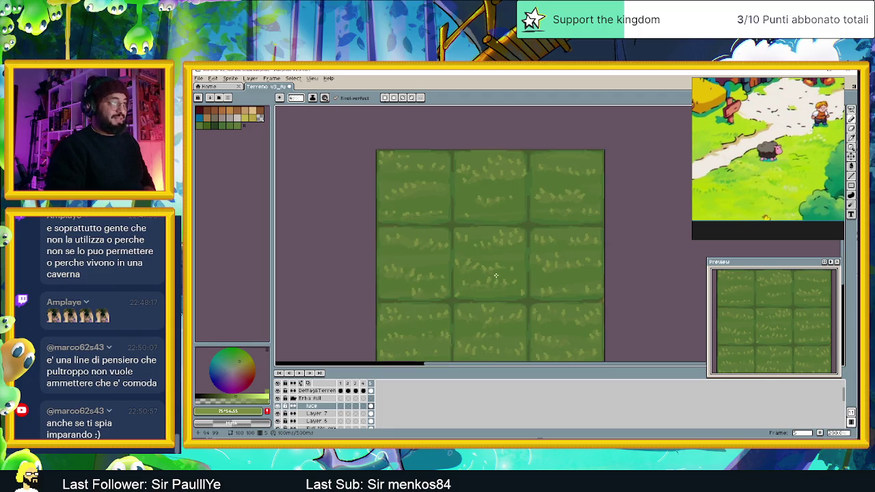
pyautogui.scroll(1, 495, 276)
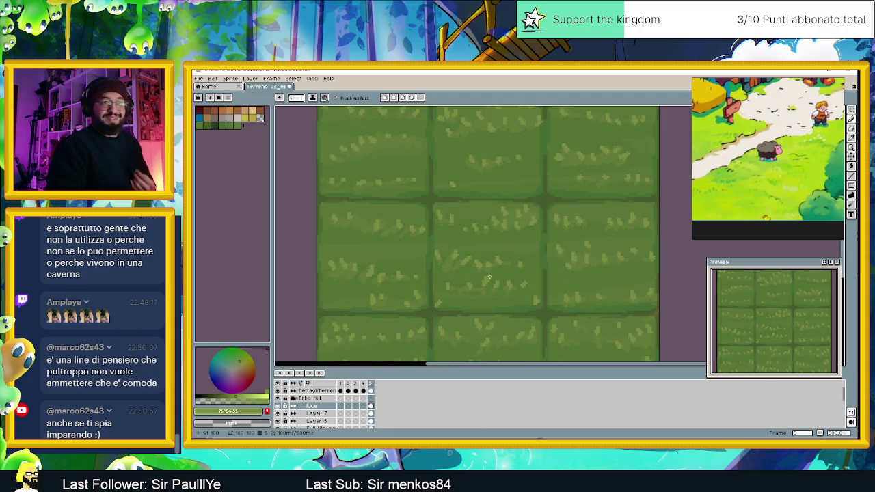
pyautogui.click(280, 414)
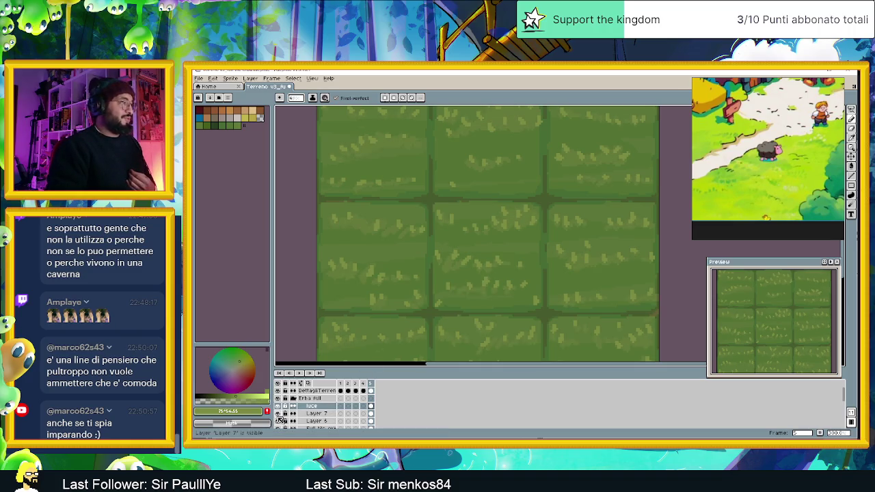
pyautogui.click(278, 414)
pyautogui.click(279, 414)
pyautogui.click(279, 422)
pyautogui.click(279, 422)
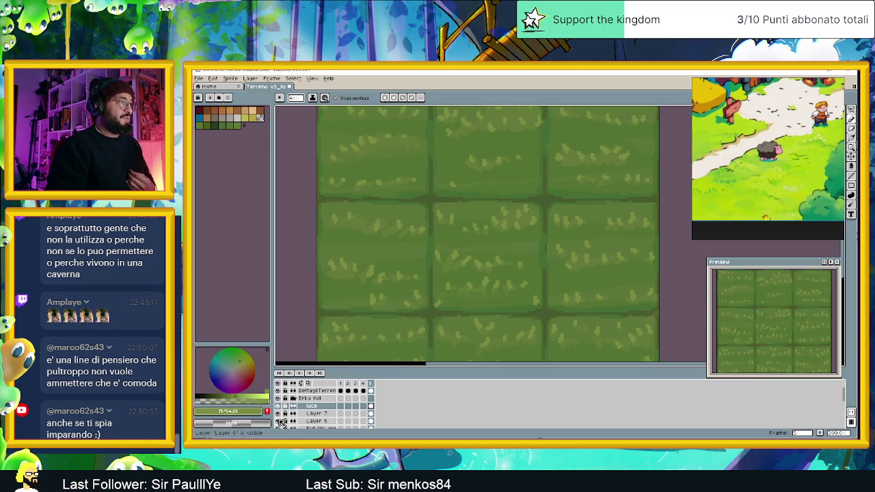
pyautogui.click(279, 422)
pyautogui.click(279, 422)
pyautogui.click(279, 422)
# Step: Add a new layer under Layer 7 and rename it 'obra sotto l'erba'
pyautogui.click(313, 421)
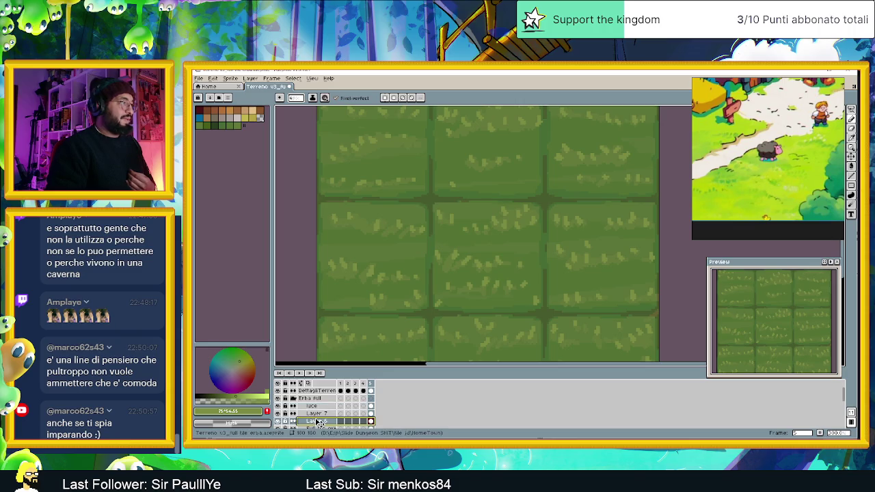
pyautogui.rightClick(319, 423)
pyautogui.click(386, 388)
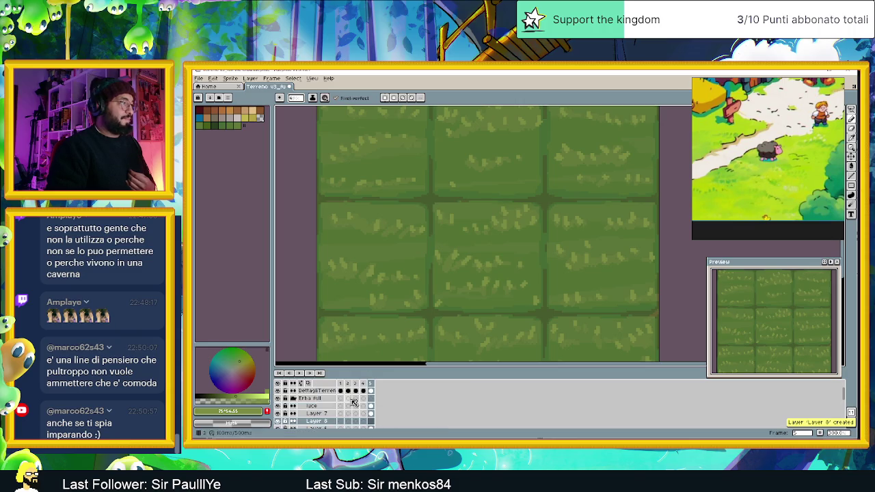
pyautogui.doubleClick(326, 422)
pyautogui.write("obra sotto l'erba")
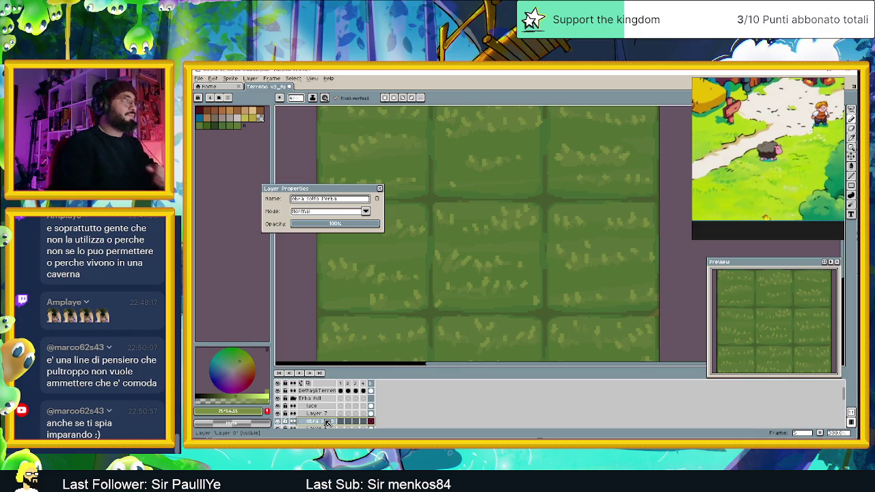
pyautogui.click(380, 188)
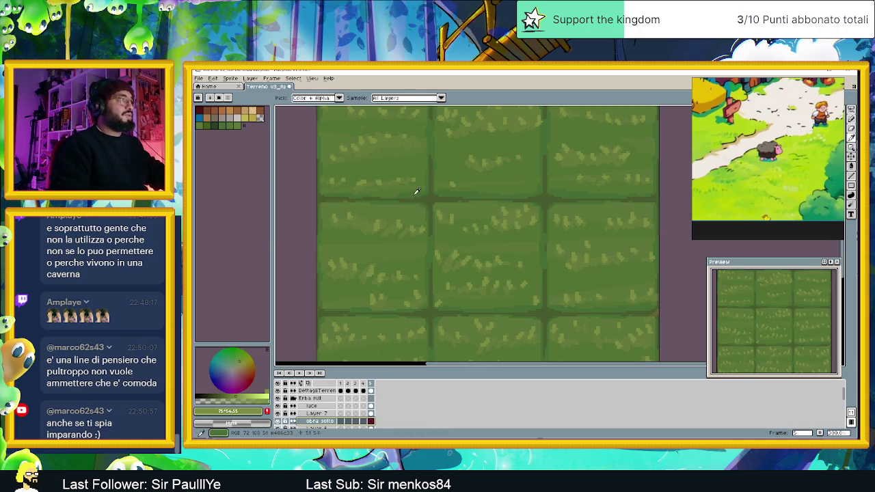
pyautogui.scroll(2, 496, 205)
pyautogui.scroll(3, 467, 257)
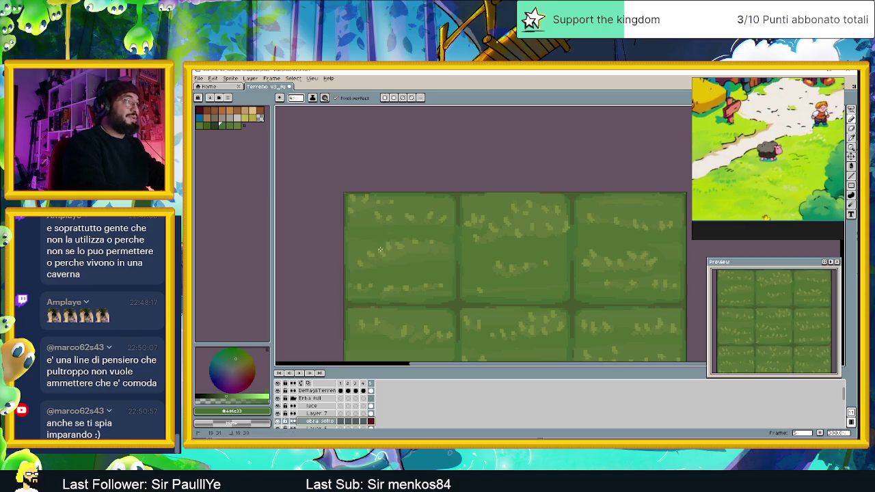
pyautogui.click(387, 245)
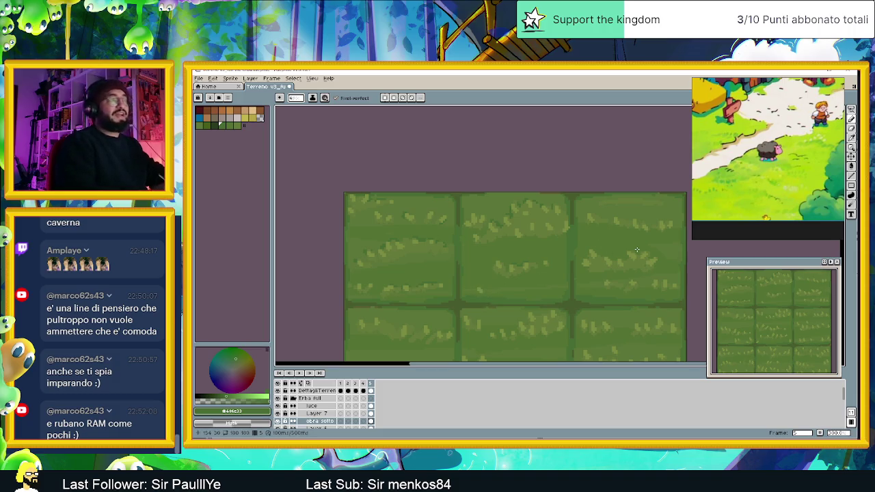
pyautogui.hscroll(3, 597, 240)
pyautogui.scroll(-2, 597, 236)
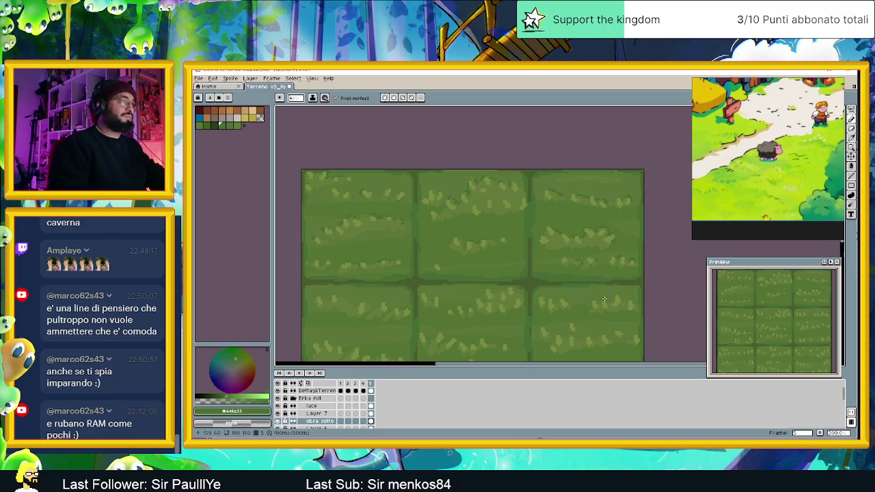
pyautogui.scroll(-3, 620, 255)
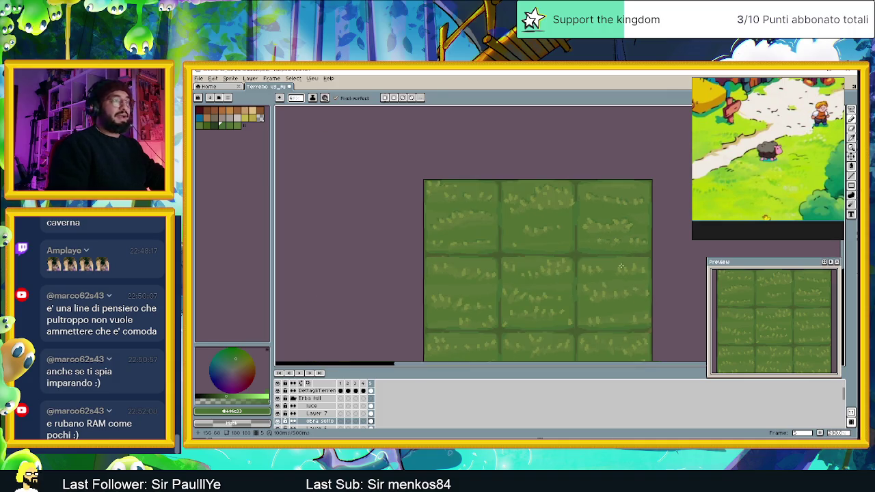
pyautogui.scroll(1, 621, 265)
pyautogui.moveTo(440, 269); pyautogui.dragTo(503, 250)
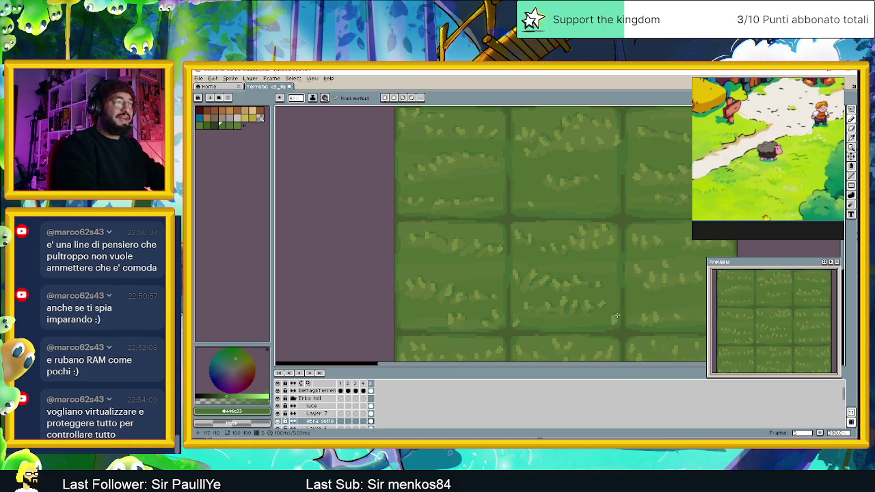
pyautogui.moveTo(579, 363); pyautogui.dragTo(617, 364)
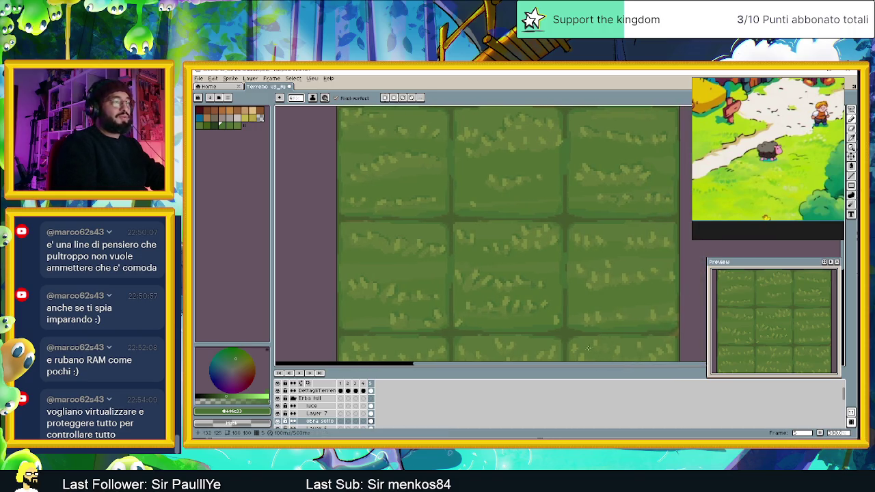
pyautogui.moveTo(582, 363); pyautogui.dragTo(596, 366)
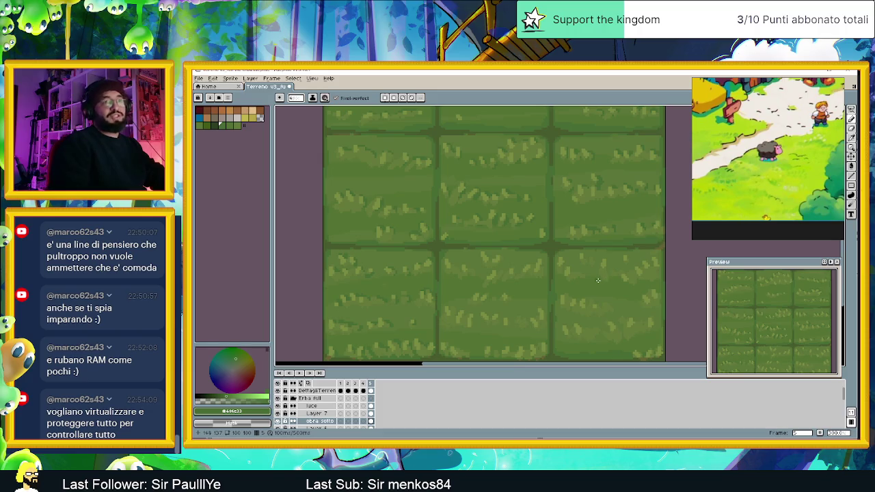
pyautogui.hscroll(-3, 615, 273)
pyautogui.hscroll(2, 576, 246)
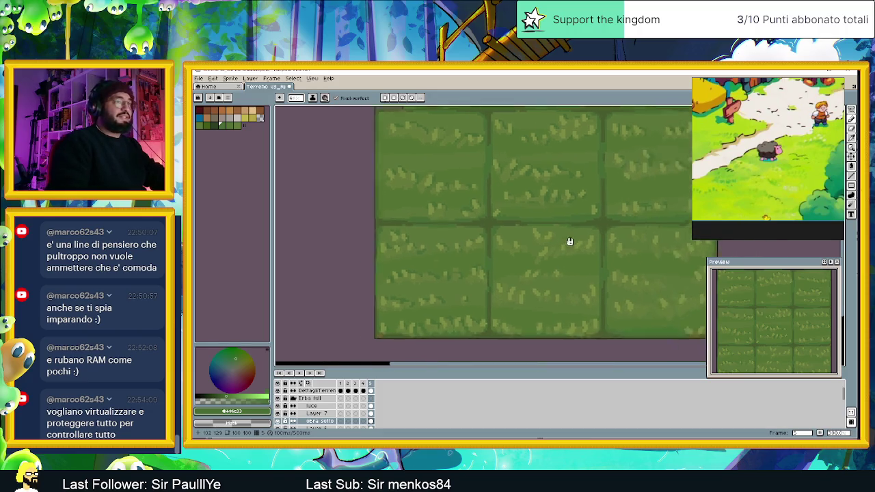
pyautogui.scroll(-2, 576, 246)
pyautogui.hscroll(-2, 595, 262)
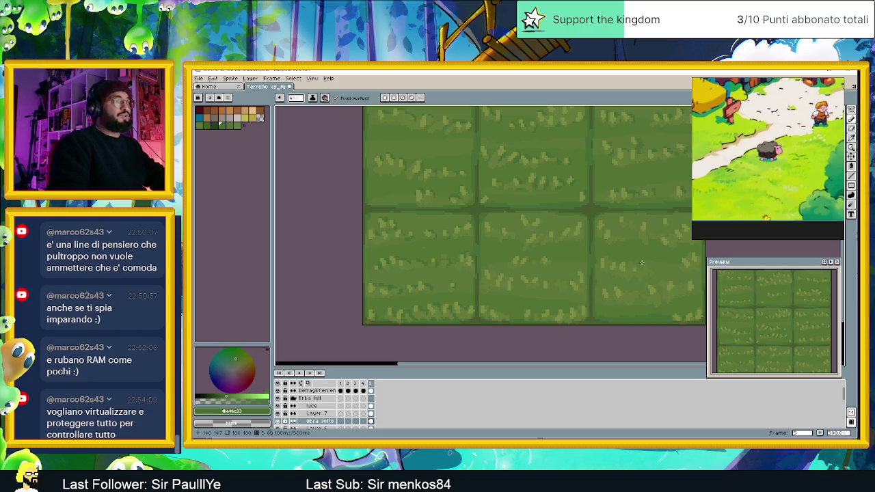
pyautogui.hscroll(3, 642, 263)
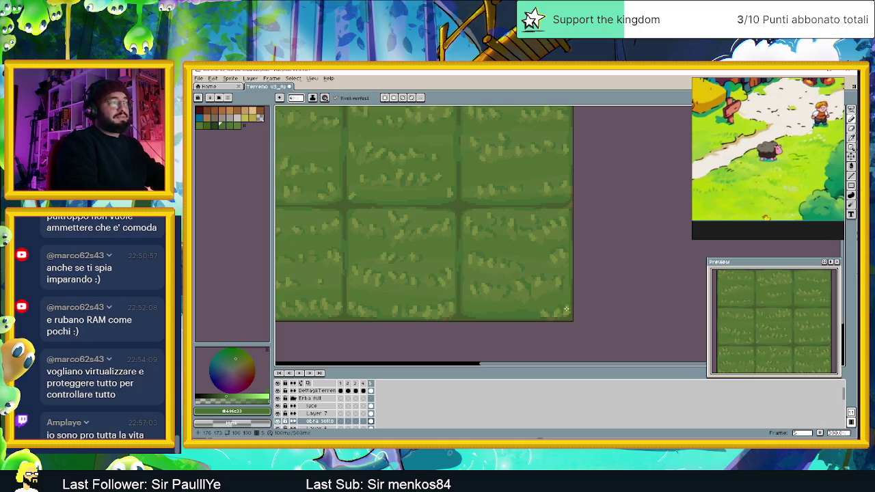
pyautogui.scroll(-3, 521, 258)
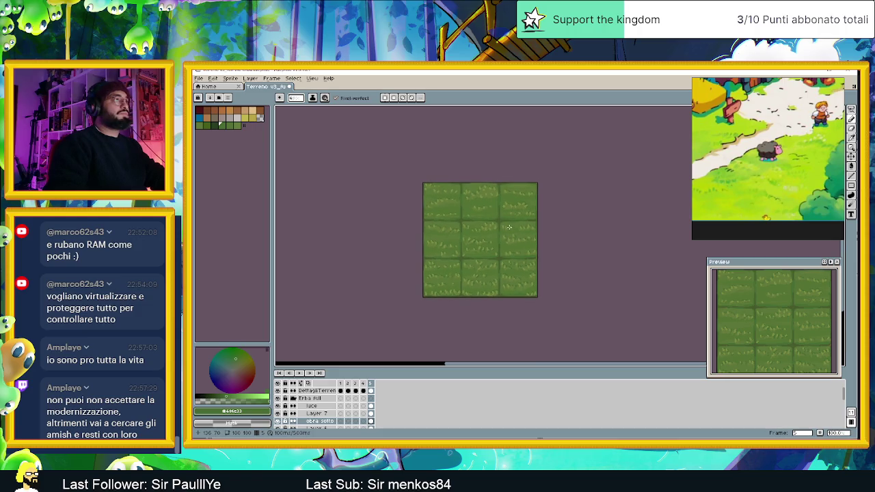
pyautogui.scroll(-2, 509, 227)
pyautogui.scroll(2, 508, 226)
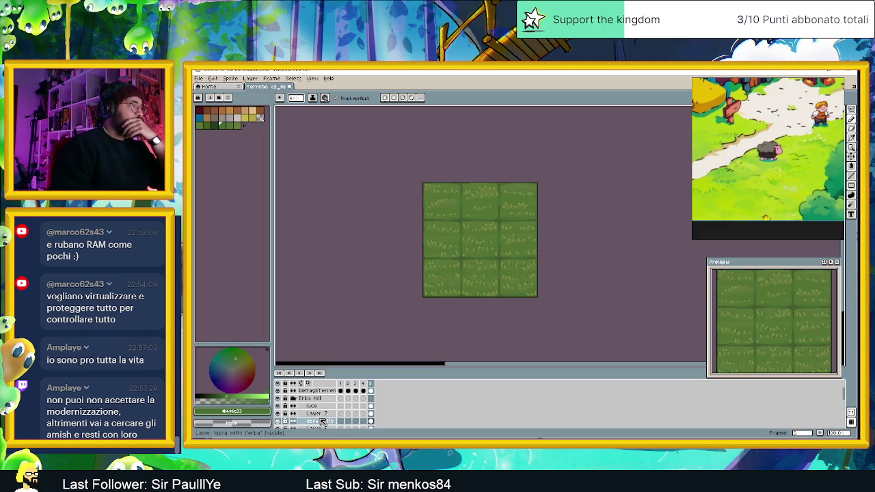
# Step: Try the Multiply blend mode at reduced opacity on the obra sotto l'erba layer
pyautogui.doubleClick(319, 420)
pyautogui.click(356, 227)
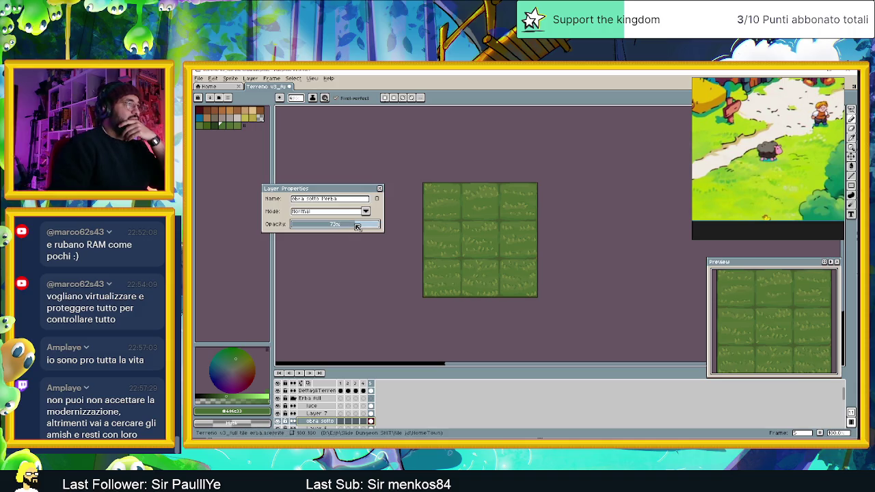
pyautogui.press('+')
pyautogui.press('+')
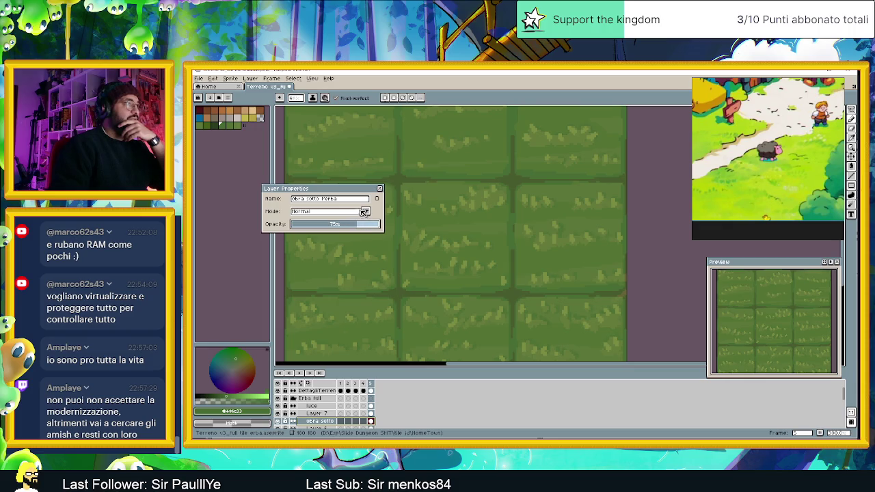
pyautogui.click(366, 211)
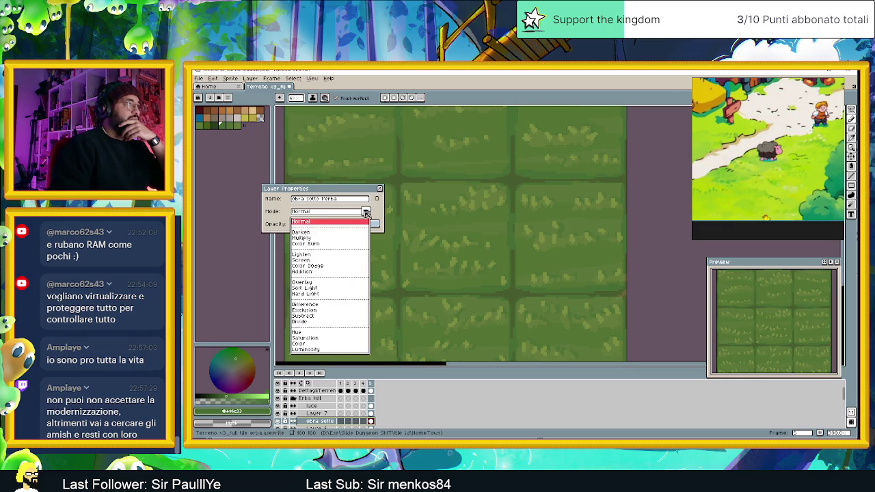
pyautogui.click(319, 238)
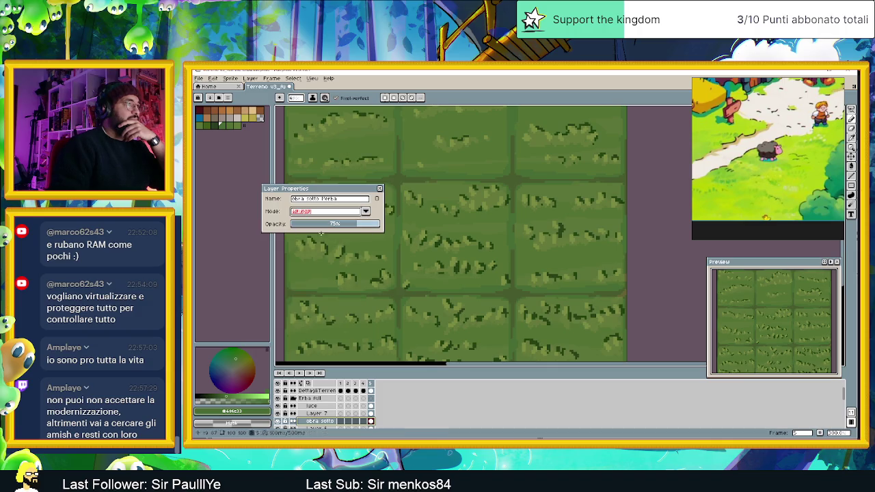
pyautogui.moveTo(325, 226); pyautogui.dragTo(320, 226)
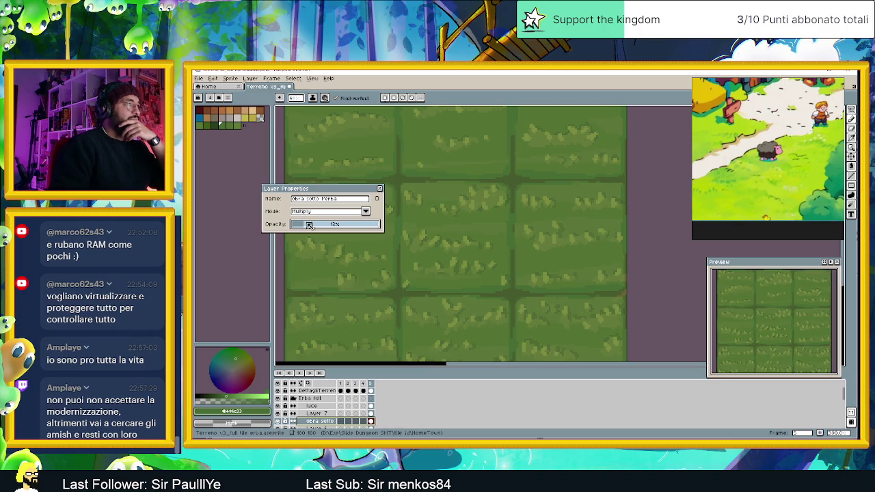
# Step: Return the layer to Normal mode at 67% opacity and inspect the grass sheet
pyautogui.click(366, 212)
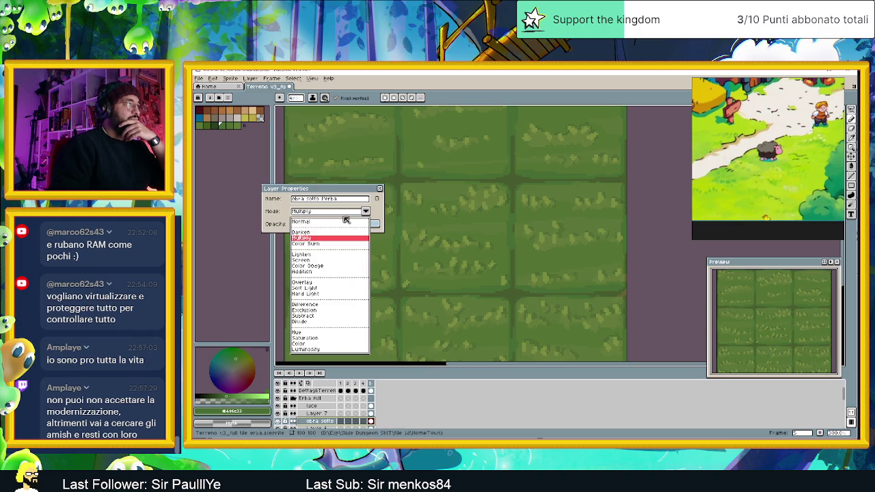
pyautogui.click(313, 224)
pyautogui.moveTo(324, 226); pyautogui.dragTo(342, 227)
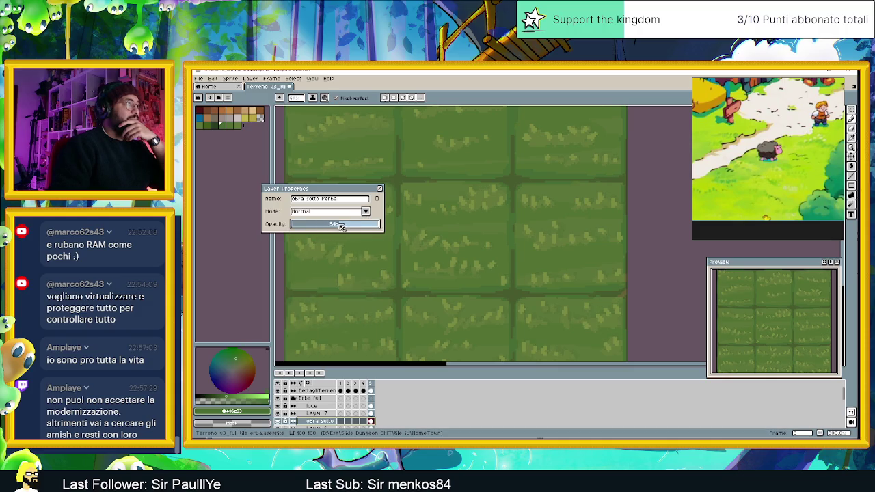
pyautogui.click(380, 189)
pyautogui.scroll(-2, 469, 239)
pyautogui.scroll(-1, 476, 239)
pyautogui.scroll(1, 485, 244)
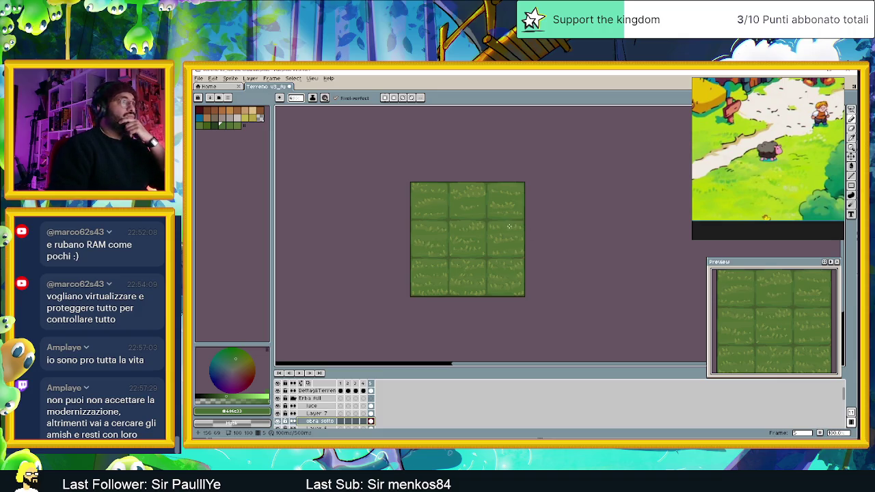
pyautogui.scroll(1, 509, 226)
pyautogui.moveTo(456, 216)
pyautogui.mouseDown()
pyautogui.moveTo(488, 218)
pyautogui.moveTo(493, 205)
pyautogui.mouseUp()
pyautogui.scroll(-1, 482, 212)
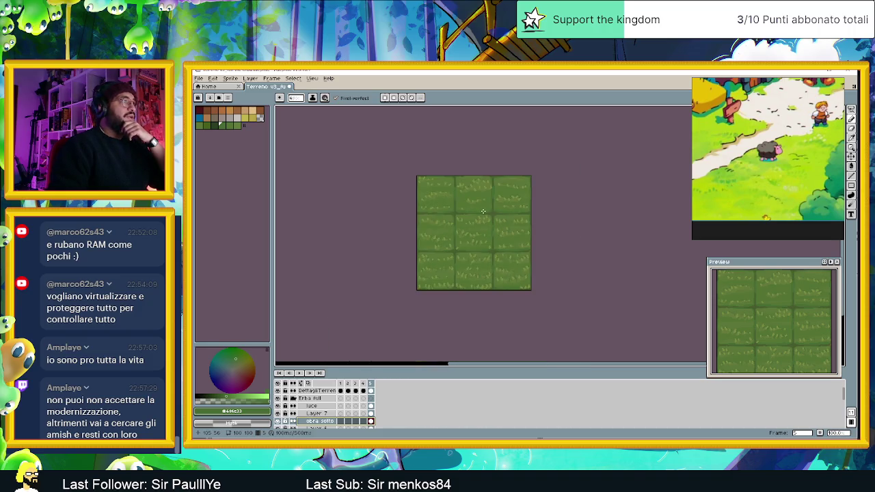
pyautogui.scroll(1, 482, 211)
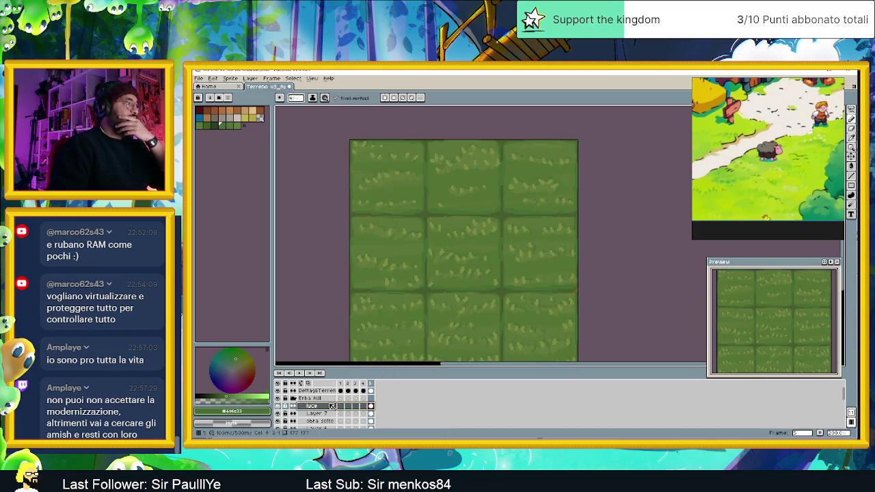
pyautogui.rightClick(331, 406)
pyautogui.moveTo(341, 388)
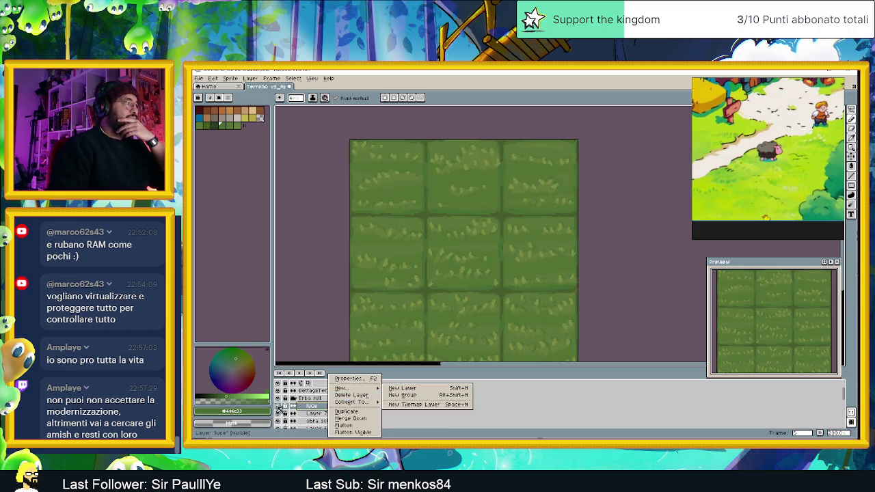
pyautogui.click(304, 417)
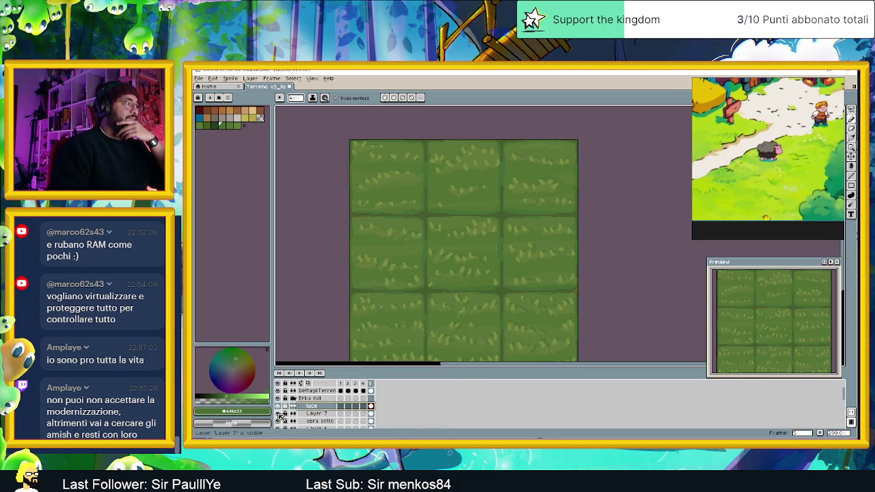
pyautogui.click(278, 413)
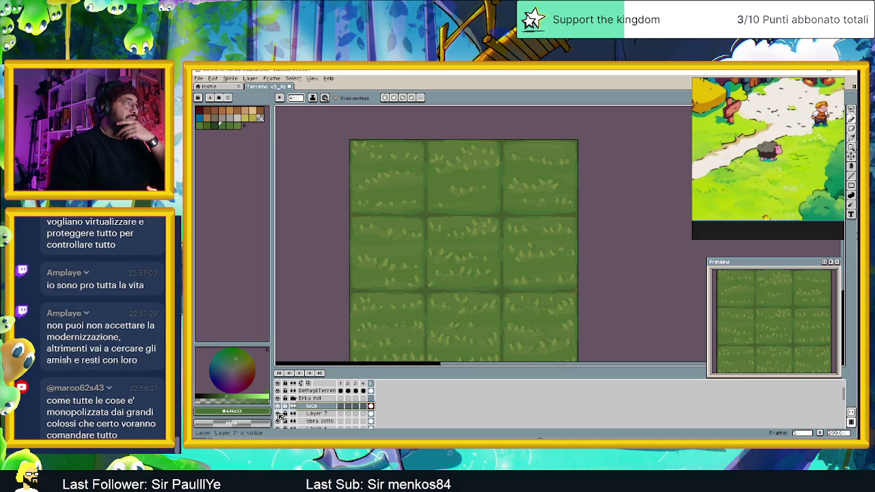
pyautogui.click(278, 413)
pyautogui.click(278, 414)
pyautogui.scroll(-1, 301, 410)
pyautogui.click(328, 421)
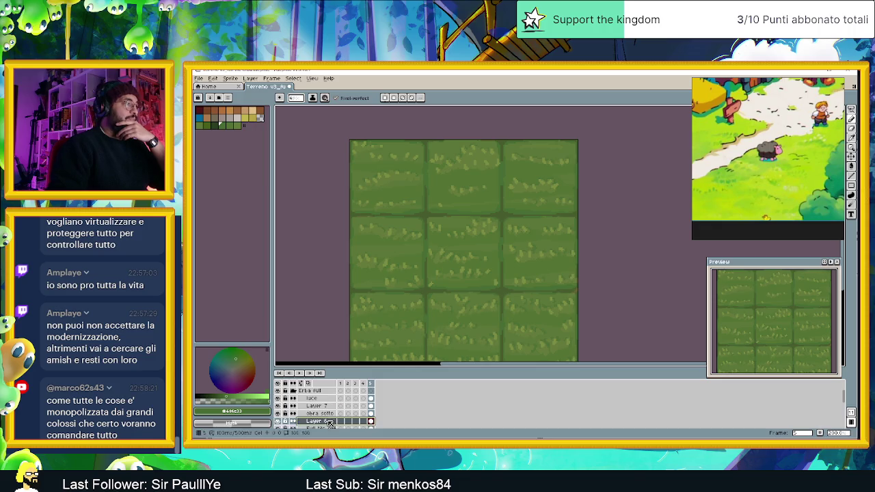
# Step: Add a new layer above Layer 6 and name it 'Shade gradient'
pyautogui.rightClick(328, 420)
pyautogui.click(400, 388)
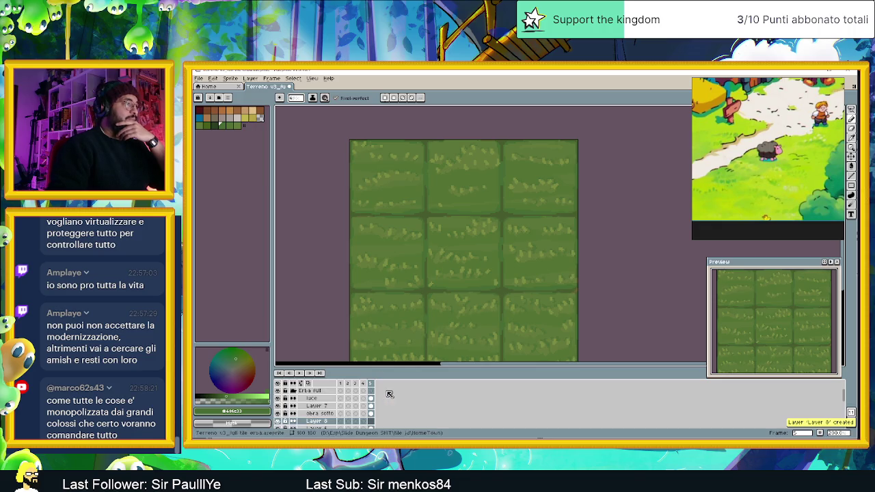
pyautogui.doubleClick(321, 421)
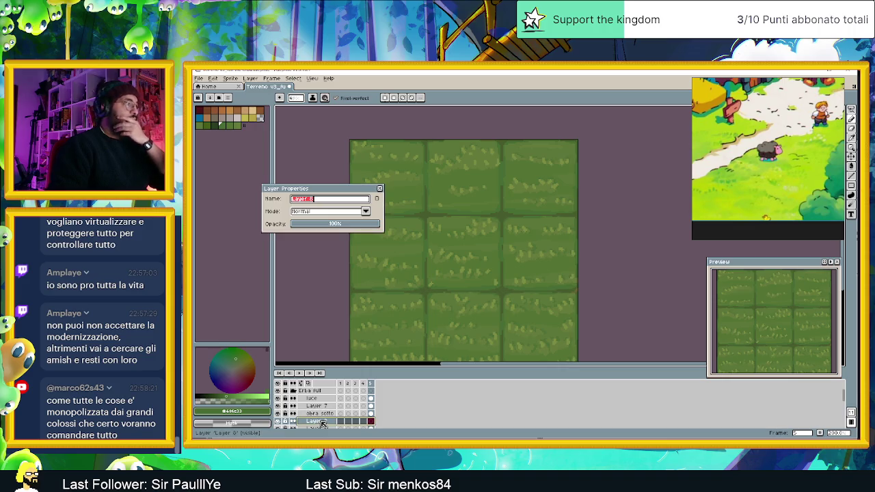
pyautogui.write('Shade gradient')
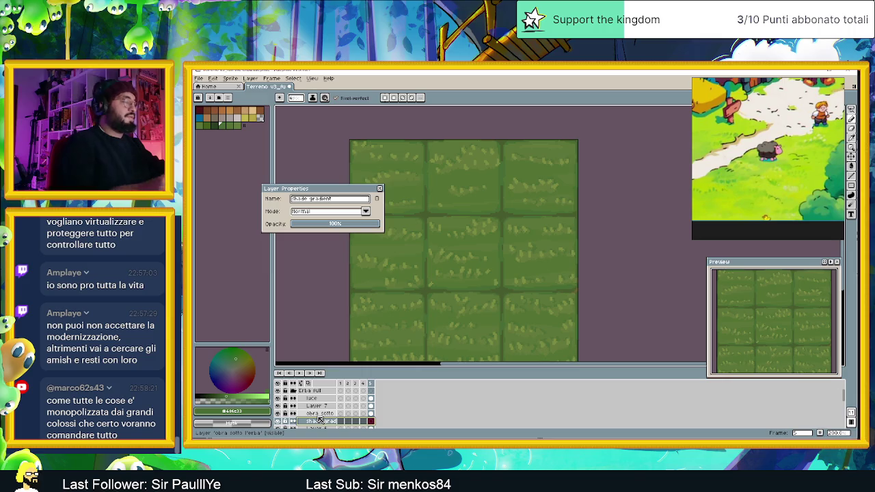
pyautogui.press('Return')
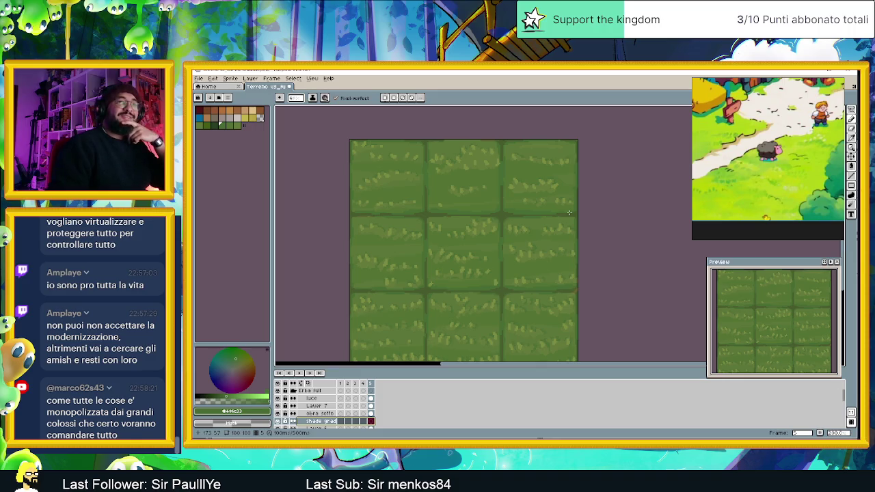
pyautogui.moveTo(516, 211)
pyautogui.mouseDown()
pyautogui.moveTo(551, 203)
pyautogui.moveTo(549, 190)
pyautogui.moveTo(529, 201)
pyautogui.moveTo(521, 186)
pyautogui.mouseUp()
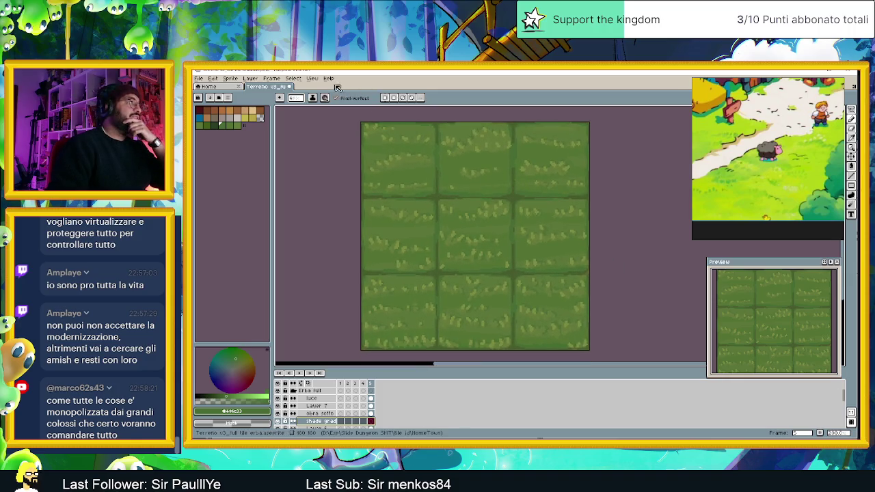
# Step: Show blue outlines along the tile edges and save the file
pyautogui.click(312, 78)
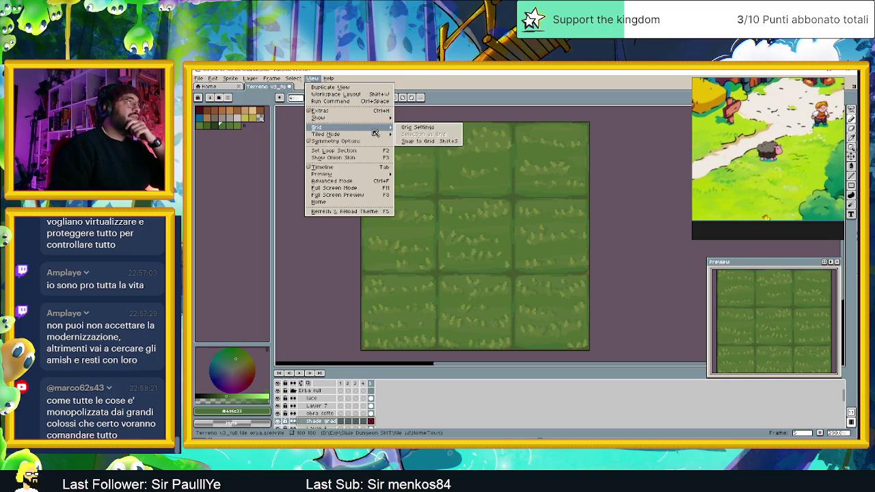
pyautogui.moveTo(318, 118)
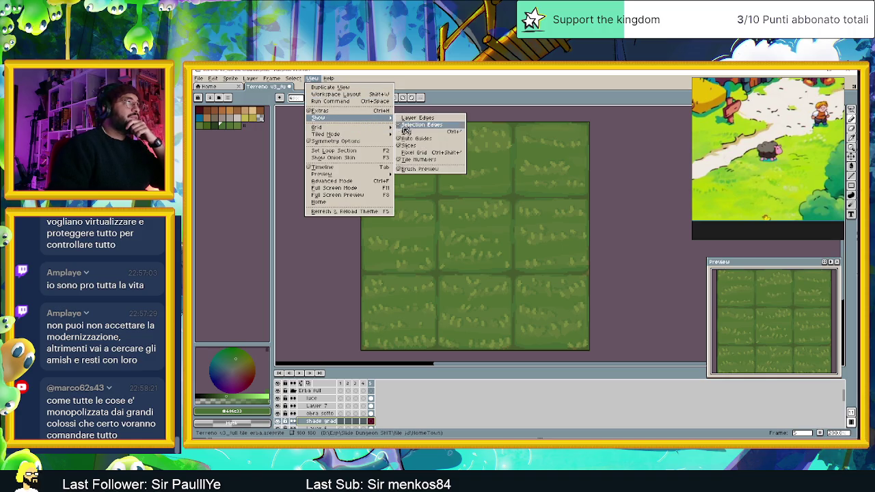
pyautogui.click(407, 126)
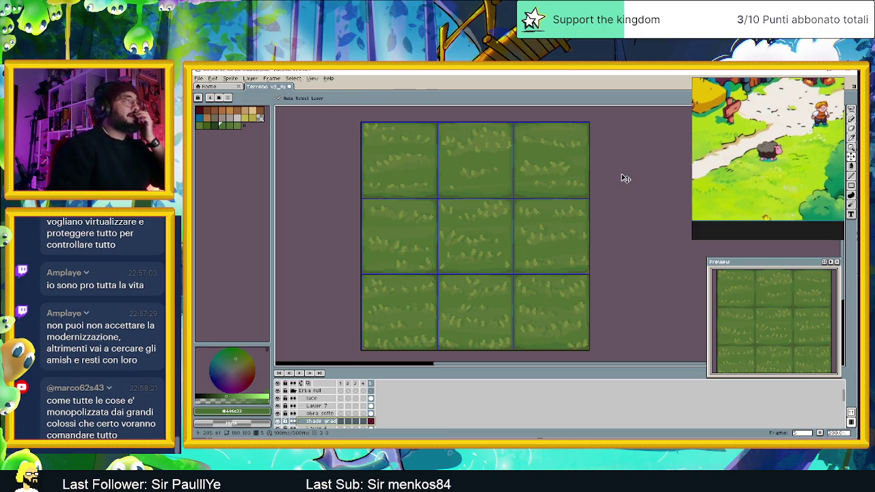
pyautogui.hotkey('ctrl', 's')
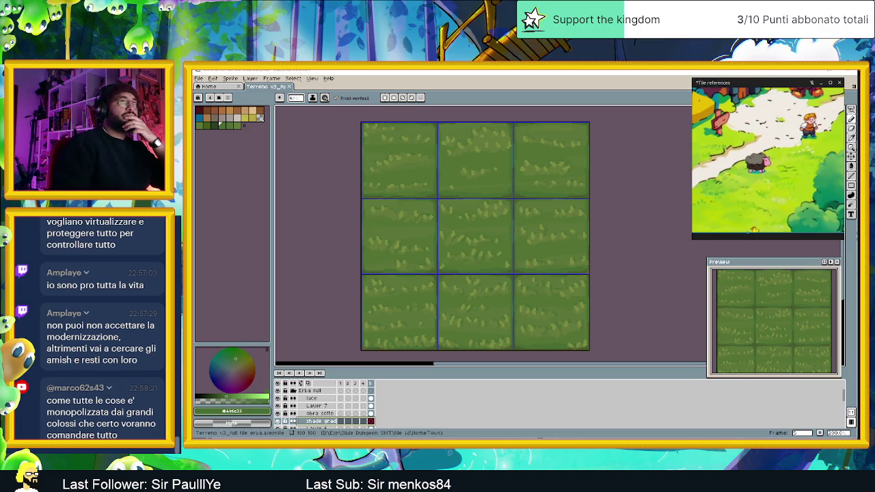
# Step: Close the tile reference window and pick the Rectangular Marquee tool
pyautogui.click(822, 83)
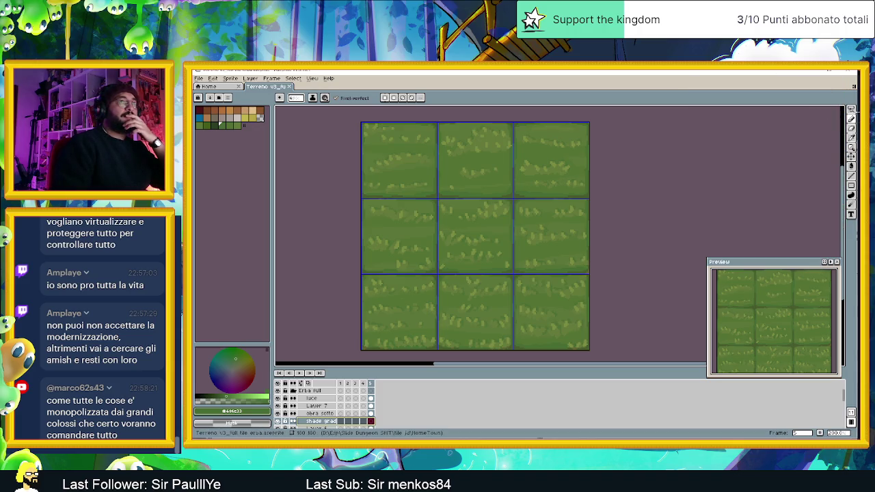
pyautogui.click(850, 109)
pyautogui.click(822, 111)
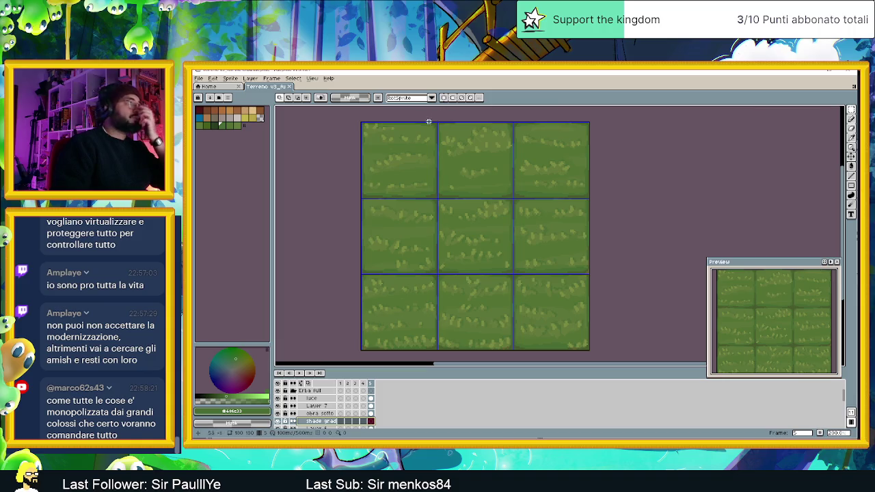
# Step: Select the top-left tile, sample its grass green, and choose a second green shade
pyautogui.scroll(1, 367, 127)
pyautogui.scroll(1, 369, 127)
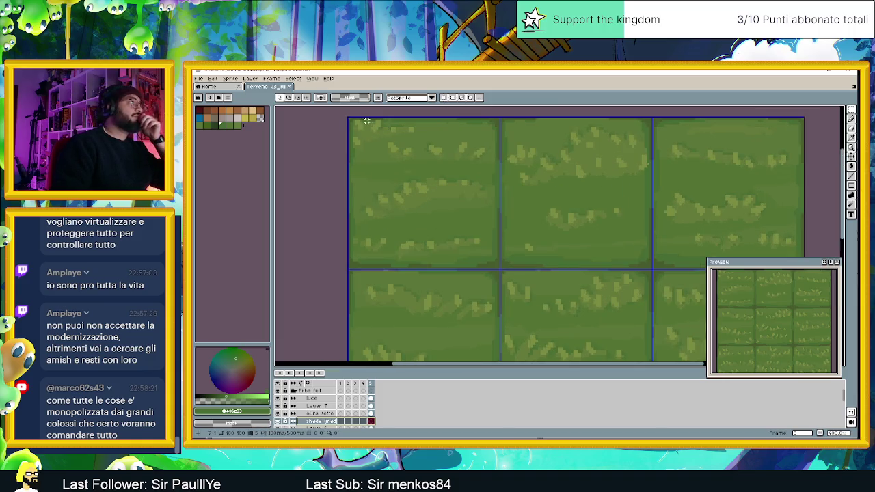
pyautogui.moveTo(348, 116); pyautogui.dragTo(499, 269)
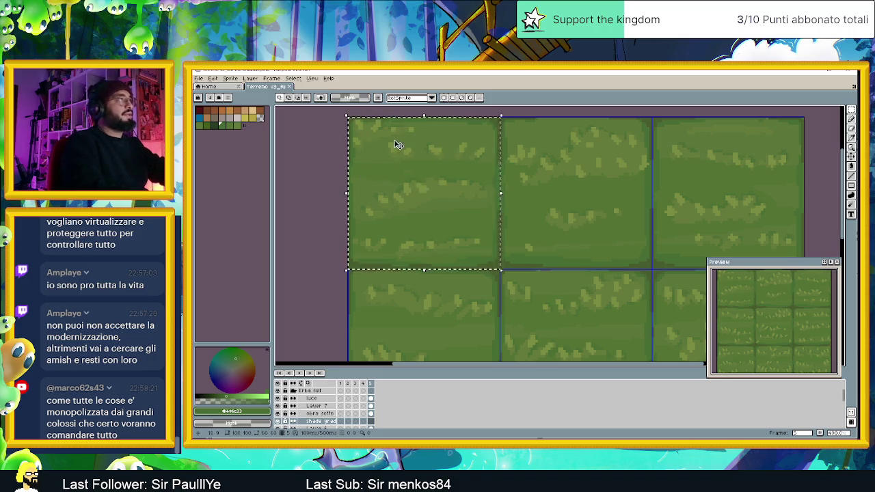
pyautogui.press('i')
pyautogui.click(369, 132)
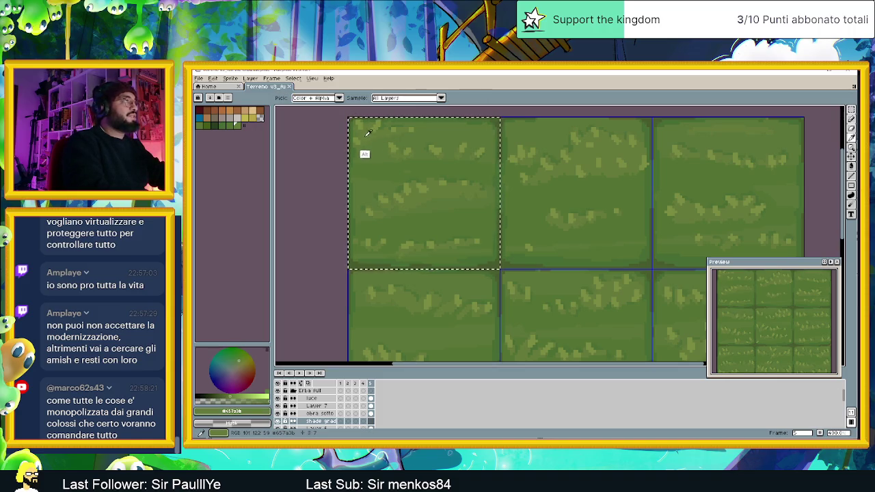
pyautogui.press('v')
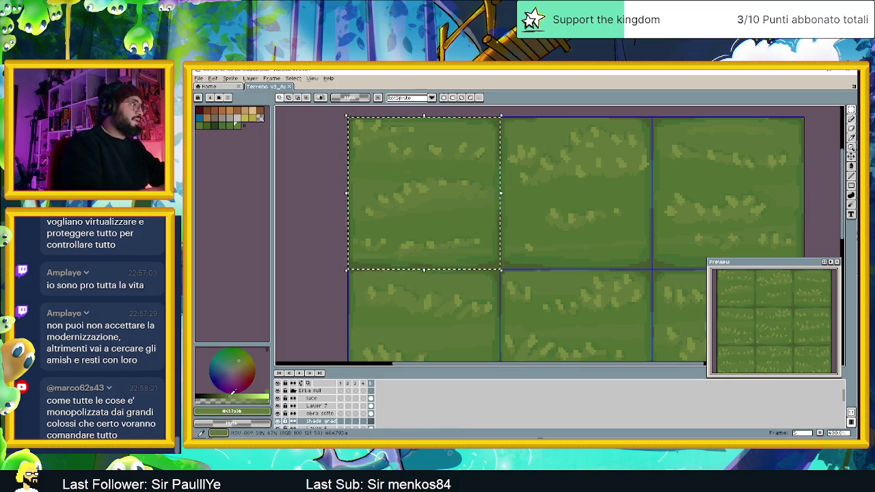
pyautogui.click(236, 394)
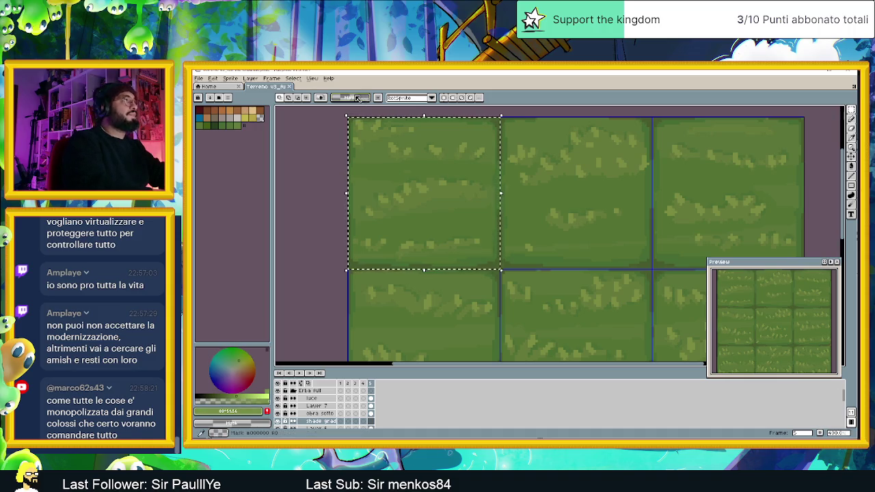
# Step: Fill the selected tile with a smooth gradient, redoing the first attempt
pyautogui.click(852, 172)
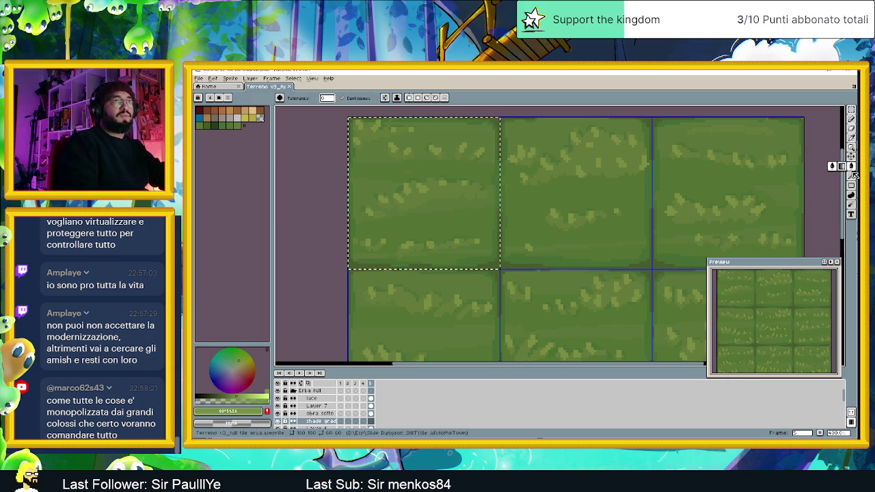
pyautogui.click(354, 125)
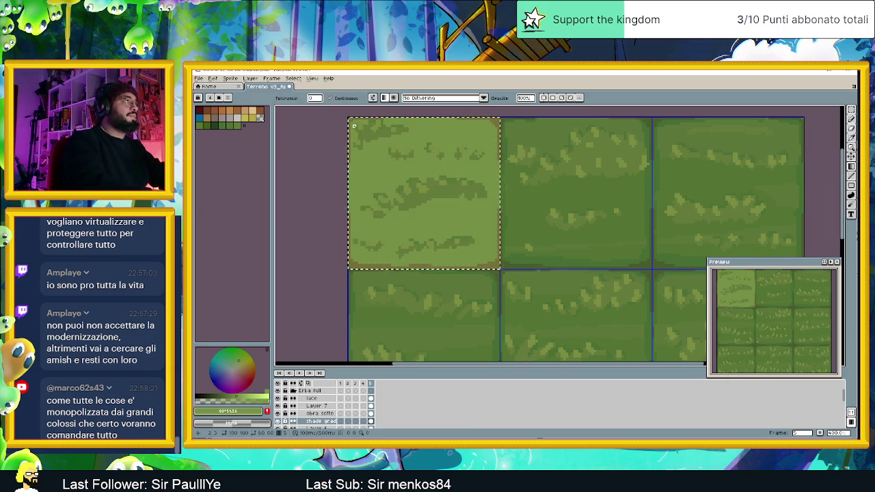
pyautogui.press('ctrl')
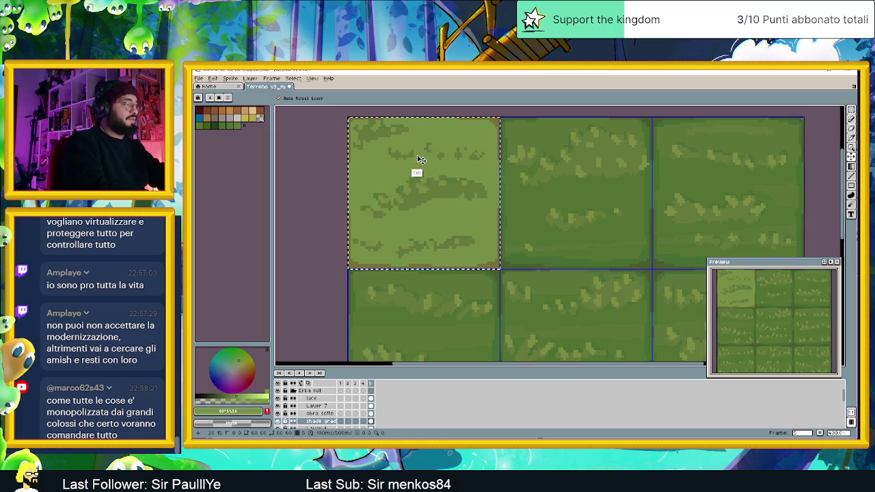
pyautogui.hotkey('ctrl', 'z')
pyautogui.hotkey('ctrl', 'z')
pyautogui.moveTo(358, 123); pyautogui.dragTo(468, 230)
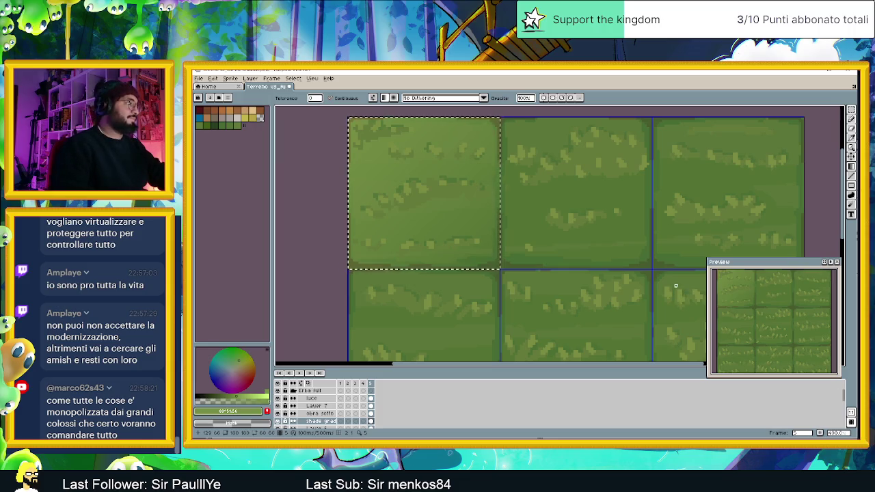
pyautogui.doubleClick(312, 421)
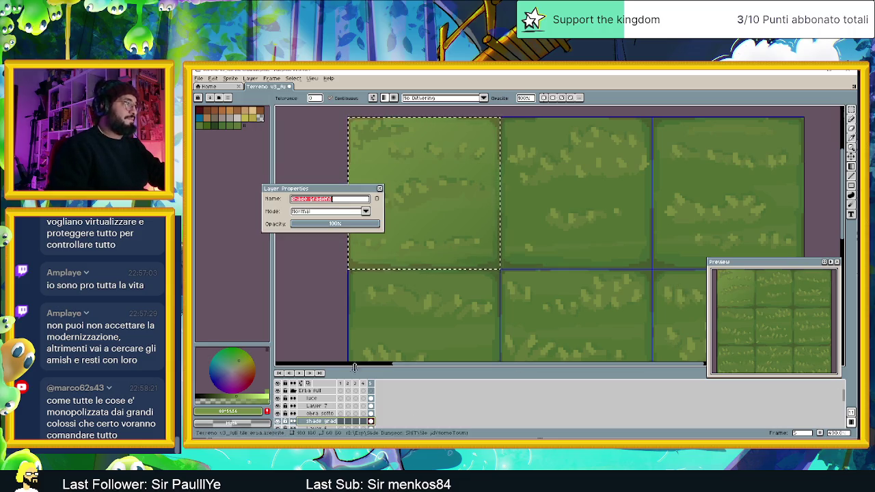
# Step: Lower the Shade gradient layer to 15% opacity, compare its visibility, and deselect
pyautogui.moveTo(369, 224)
pyautogui.mouseDown()
pyautogui.moveTo(297, 223)
pyautogui.moveTo(309, 227)
pyautogui.mouseUp()
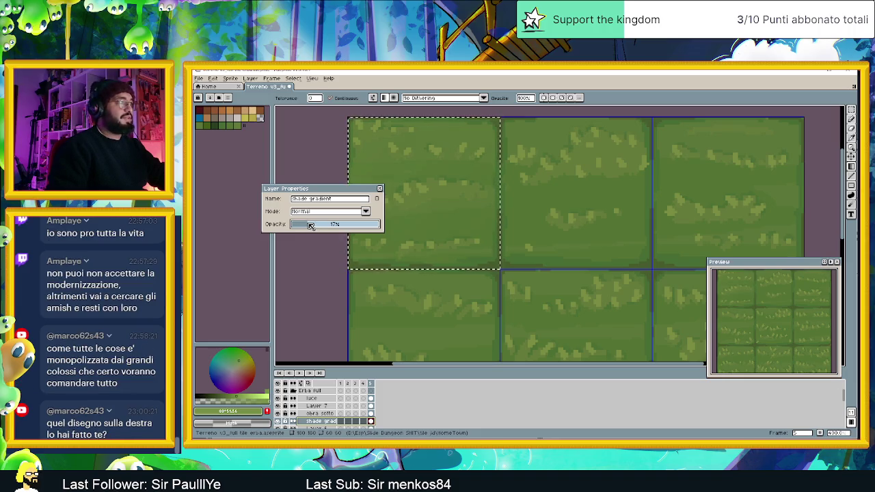
pyautogui.moveTo(310, 226); pyautogui.dragTo(307, 227)
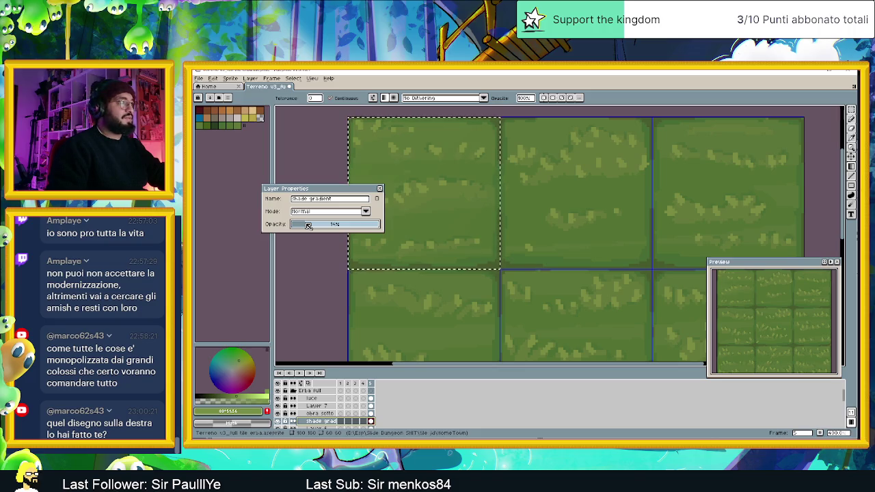
pyautogui.click(380, 189)
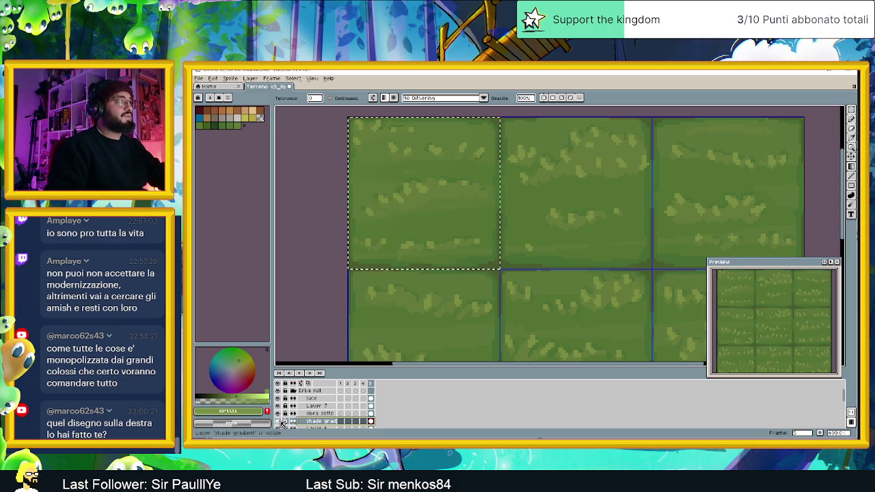
pyautogui.click(280, 422)
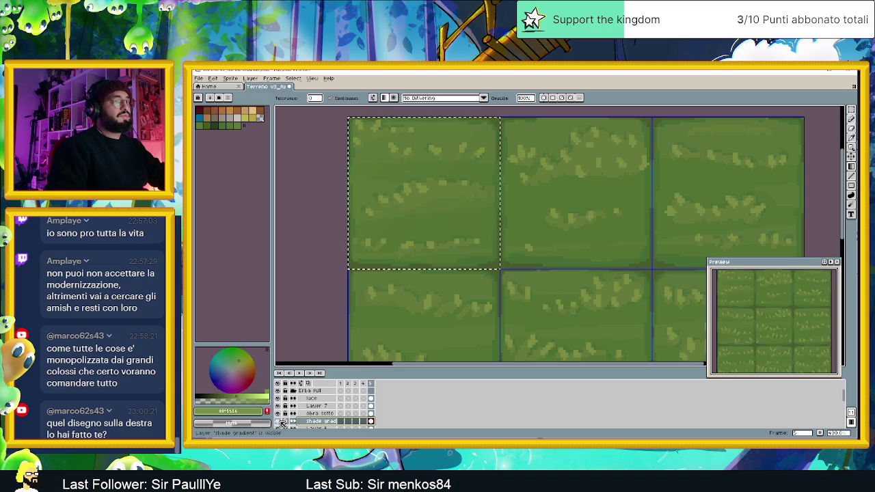
pyautogui.click(374, 286)
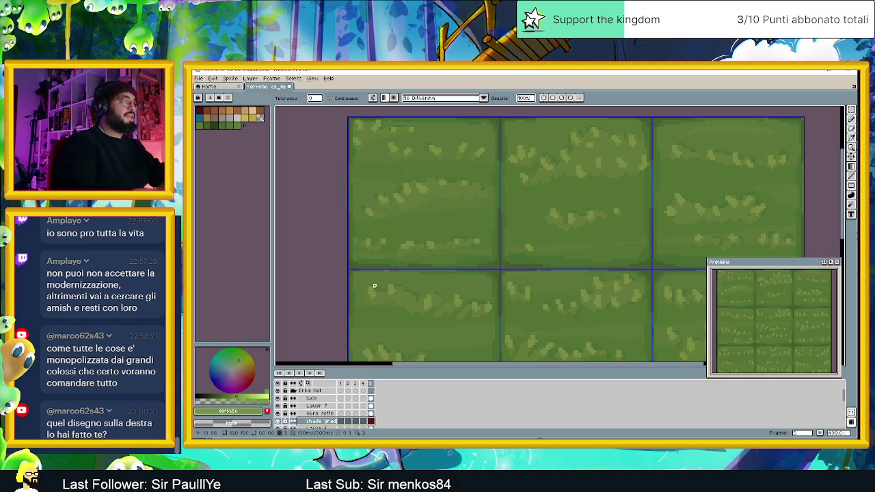
# Step: Undo the deselection and opacity change, then switch to the Paint Bucket tool
pyautogui.hotkey('ctrl', 'a')
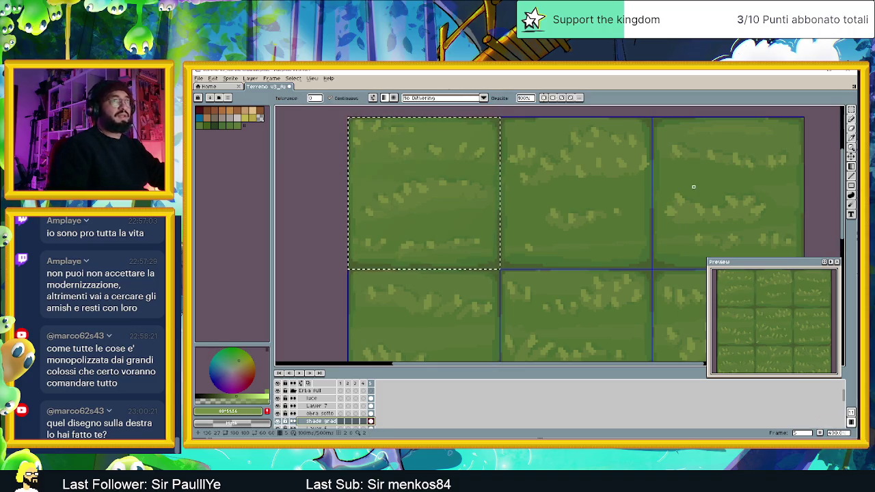
pyautogui.hotkey('ctrl', 'z')
pyautogui.click(851, 195)
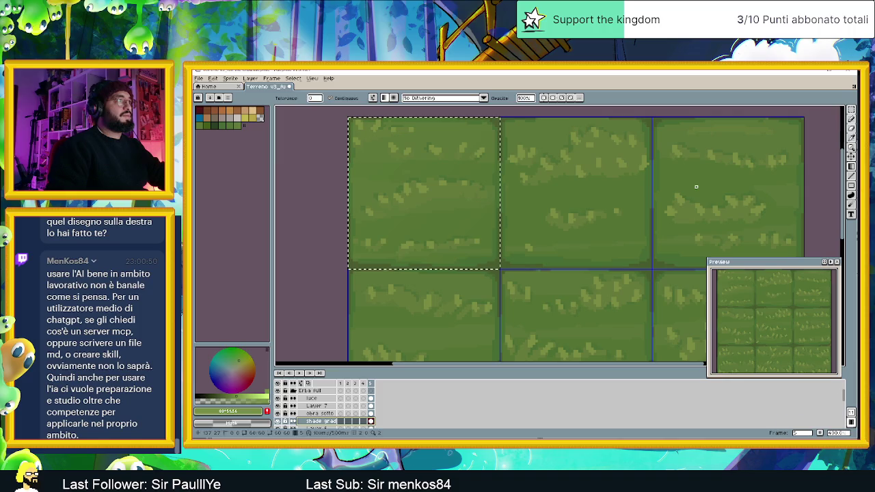
pyautogui.click(851, 131)
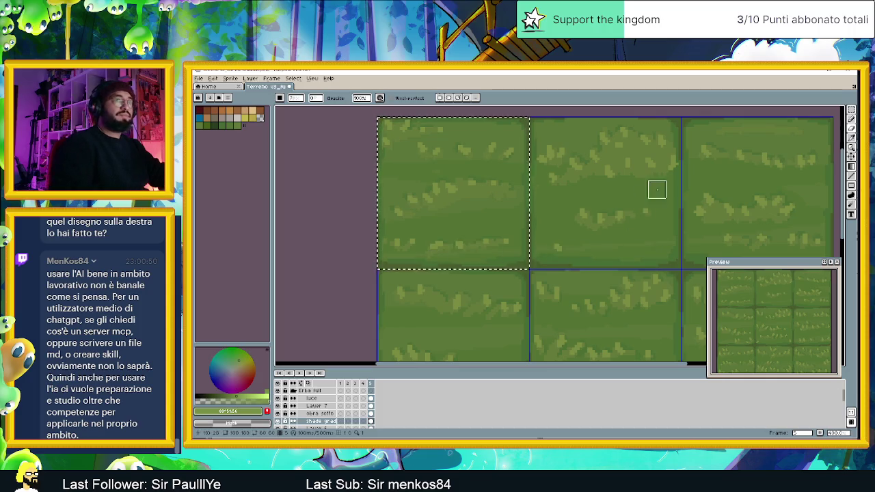
pyautogui.click(851, 166)
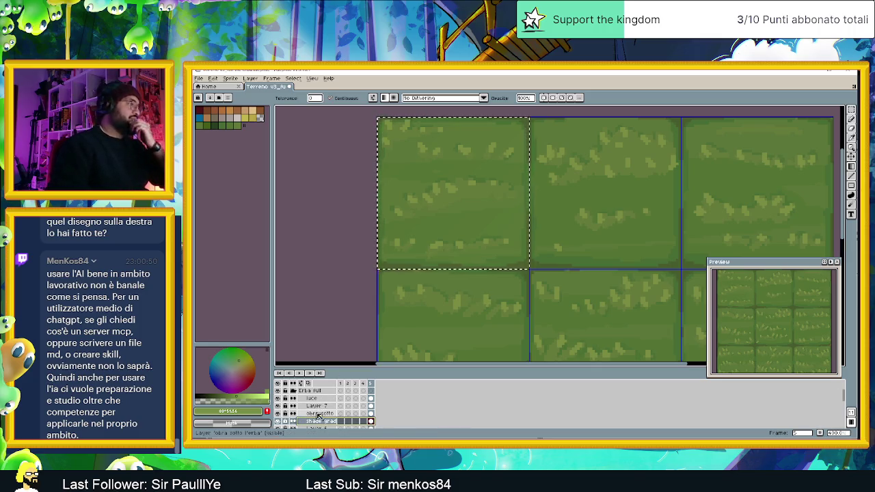
pyautogui.doubleClick(323, 422)
# Step: Raise the shade gradient layer to 100% opacity and toggle its visibility to compare
pyautogui.moveTo(304, 224); pyautogui.dragTo(365, 227)
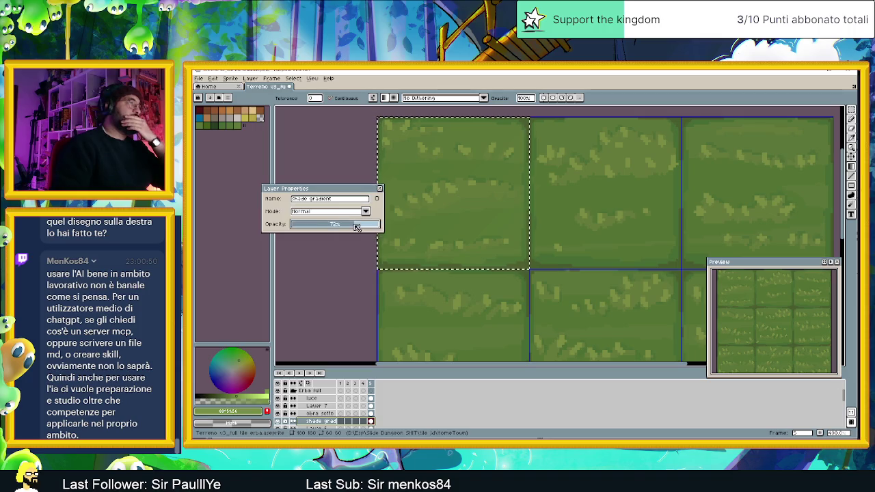
pyautogui.click(380, 189)
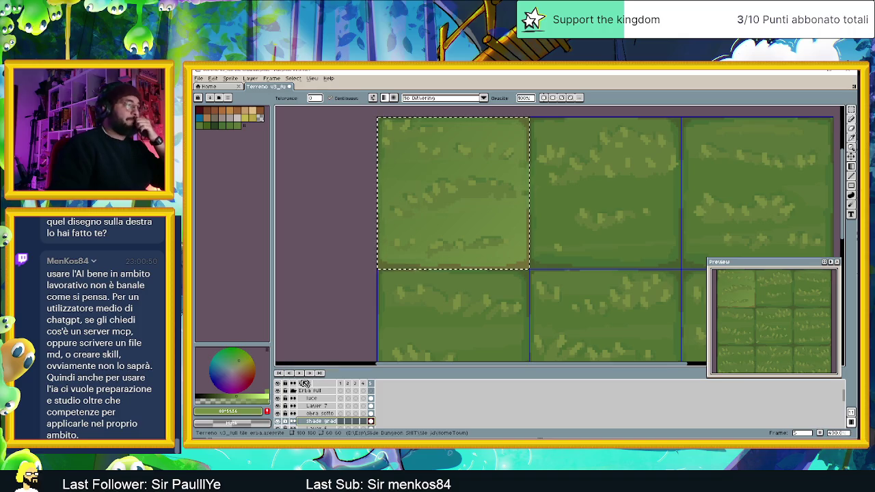
pyautogui.click(276, 423)
pyautogui.click(277, 422)
pyautogui.click(276, 422)
pyautogui.click(276, 422)
pyautogui.click(276, 423)
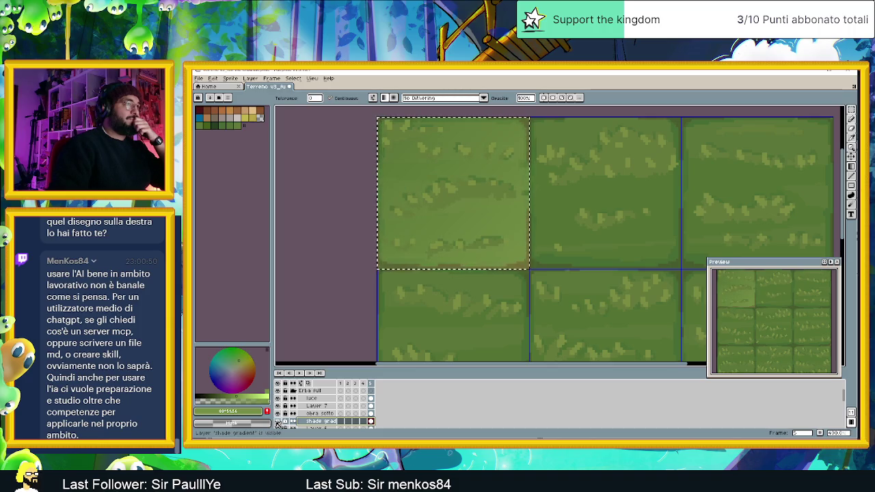
pyautogui.click(277, 423)
pyautogui.click(276, 423)
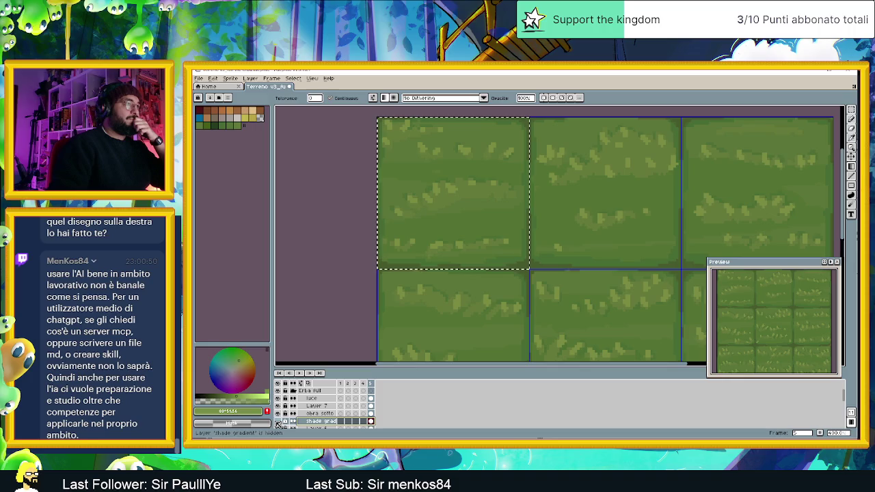
pyautogui.click(276, 422)
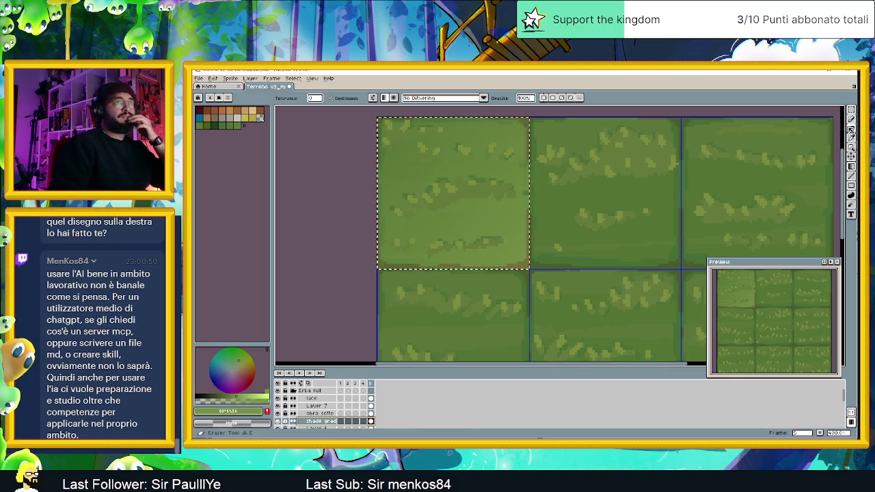
# Step: Unlock the shade gradient layer and erase its shading from the top-left tile
pyautogui.rightClick(372, 421)
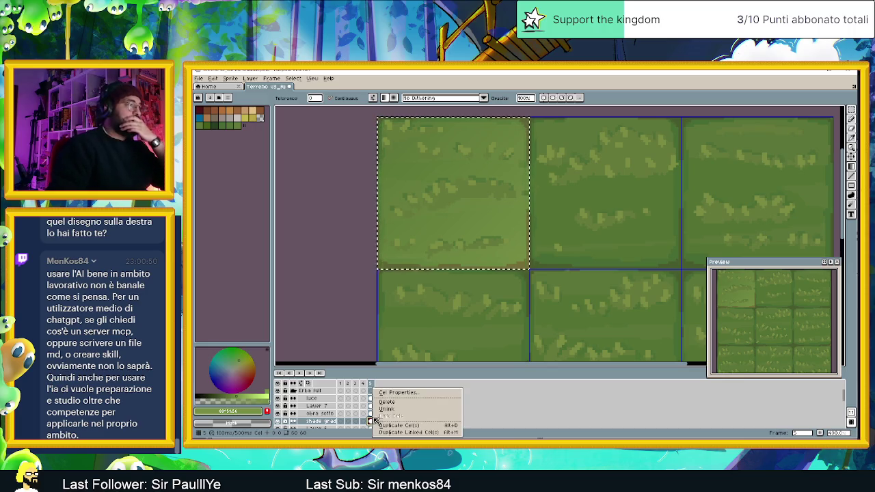
pyautogui.press('Escape')
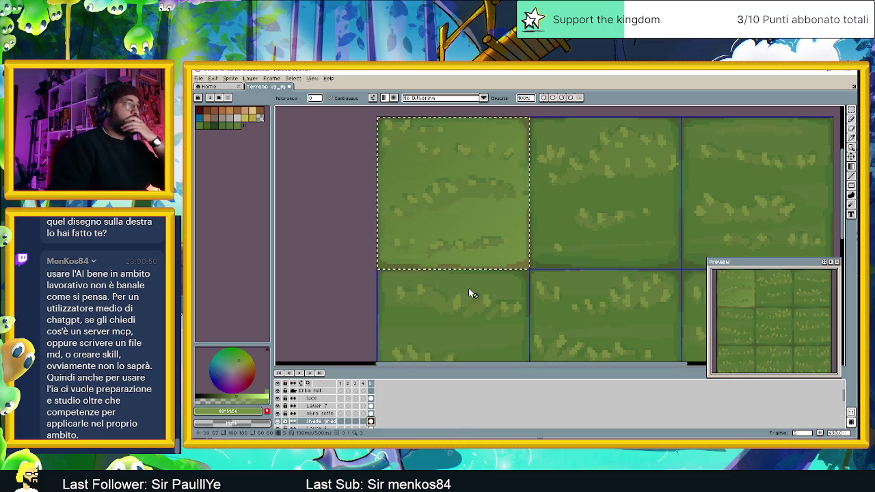
pyautogui.click(851, 127)
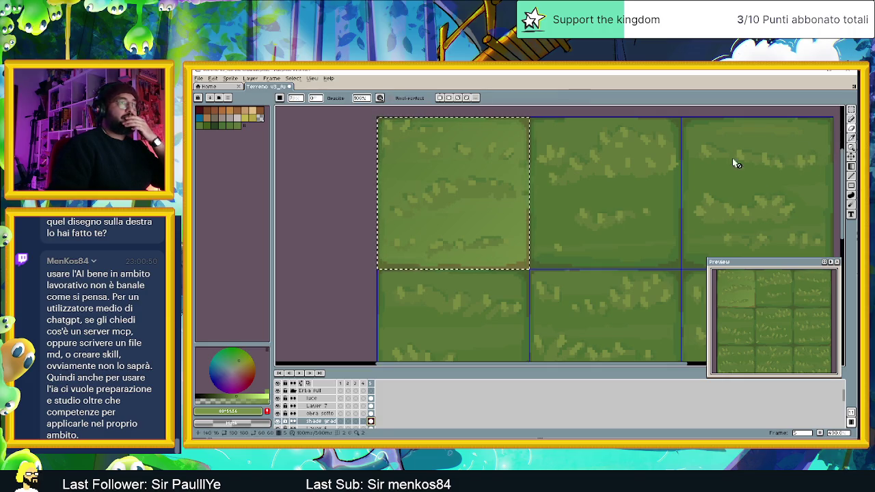
pyautogui.click(363, 399)
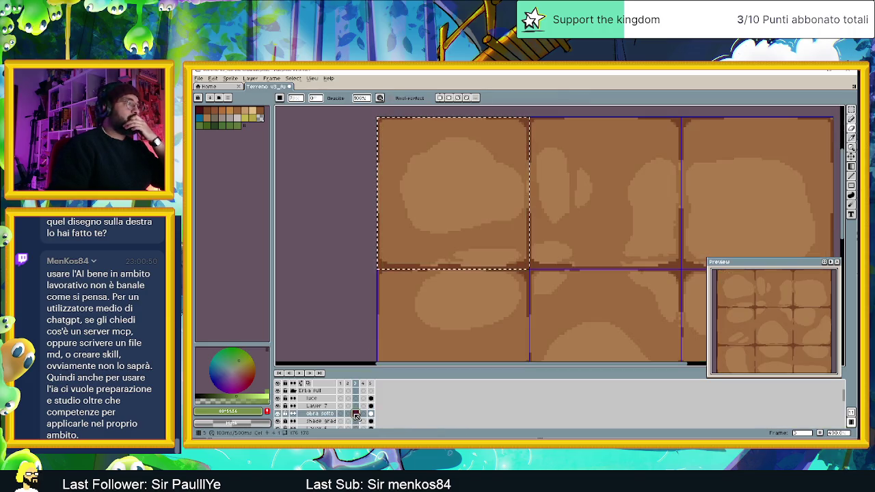
pyautogui.click(370, 405)
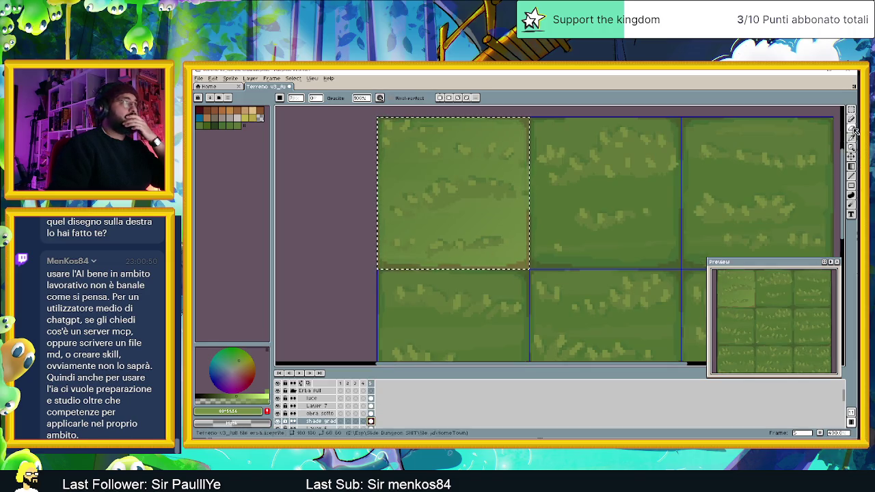
pyautogui.click(484, 196)
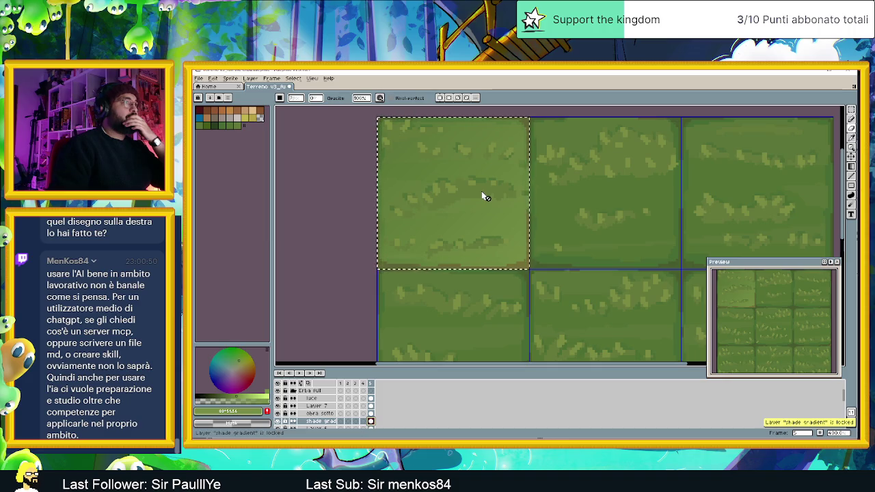
pyautogui.click(448, 248)
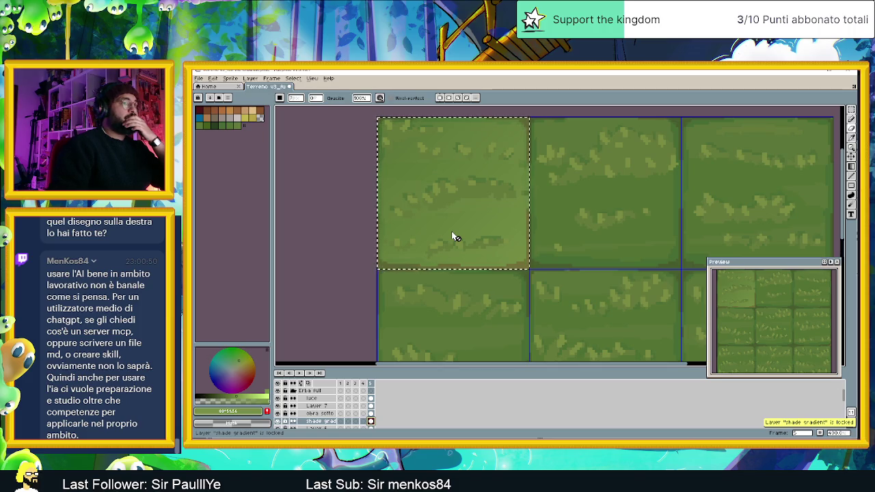
pyautogui.click(285, 421)
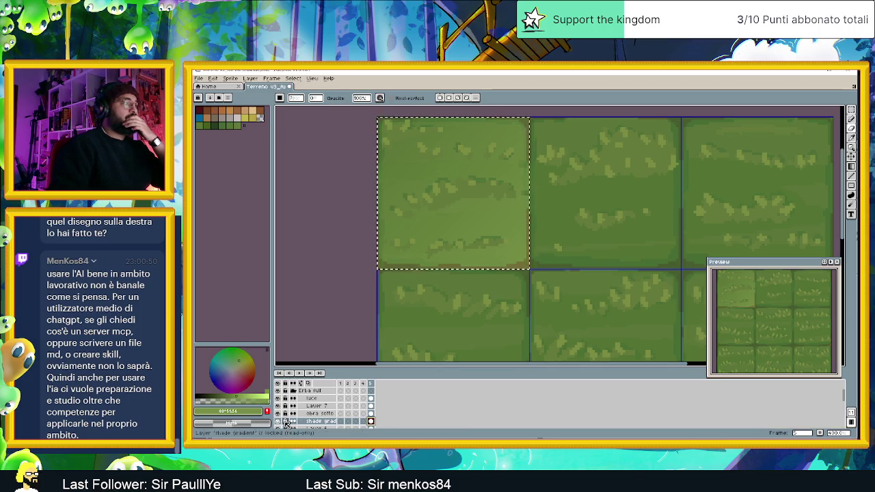
pyautogui.moveTo(513, 257)
pyautogui.mouseDown()
pyautogui.moveTo(403, 239)
pyautogui.moveTo(498, 255)
pyautogui.moveTo(520, 191)
pyautogui.moveTo(424, 205)
pyautogui.moveTo(449, 160)
pyautogui.moveTo(481, 187)
pyautogui.moveTo(352, 157)
pyautogui.moveTo(535, 124)
pyautogui.mouseUp()
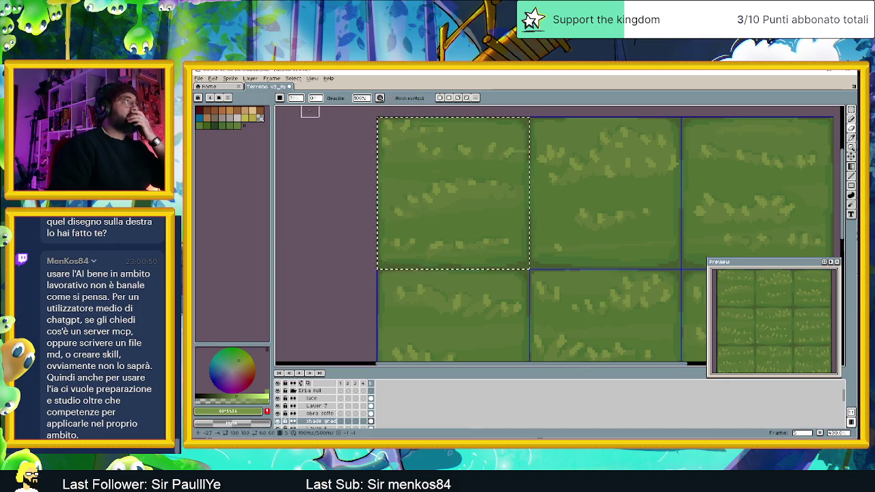
pyautogui.click(852, 167)
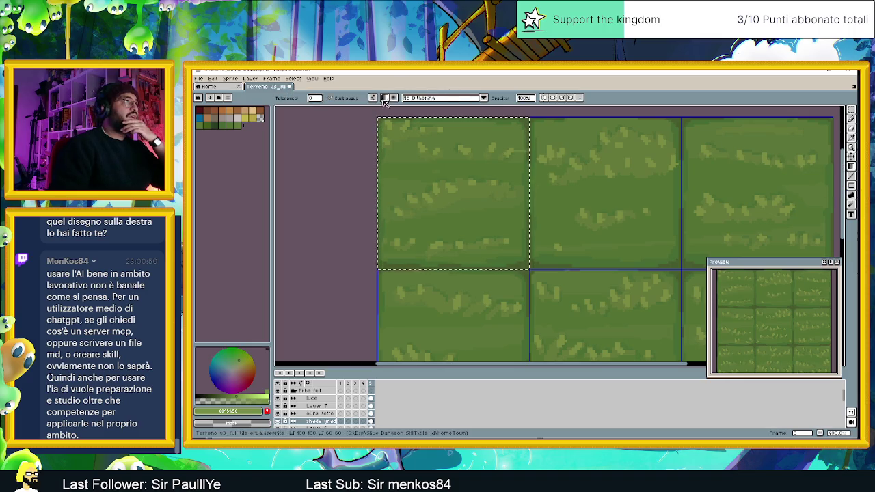
# Step: Draw a Bayer Matrix 8x8 dithered gradient across the top-left tile
pyautogui.click(442, 101)
pyautogui.click(455, 171)
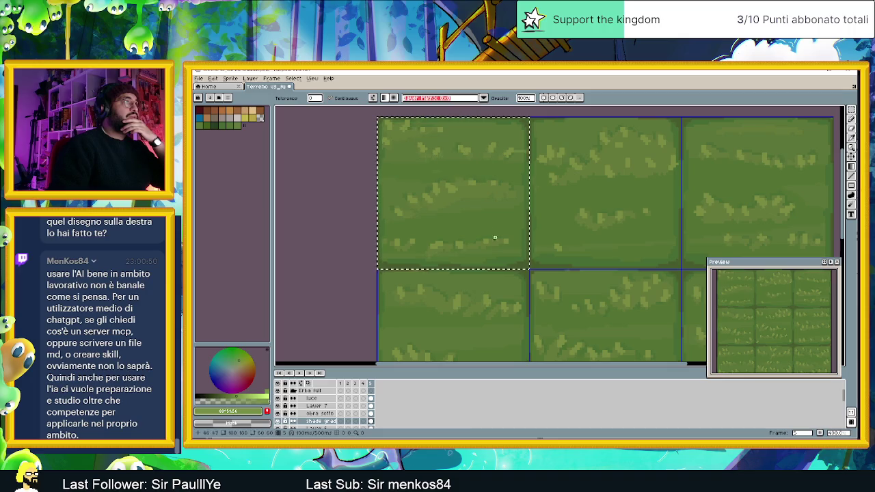
pyautogui.moveTo(472, 261); pyautogui.dragTo(444, 161)
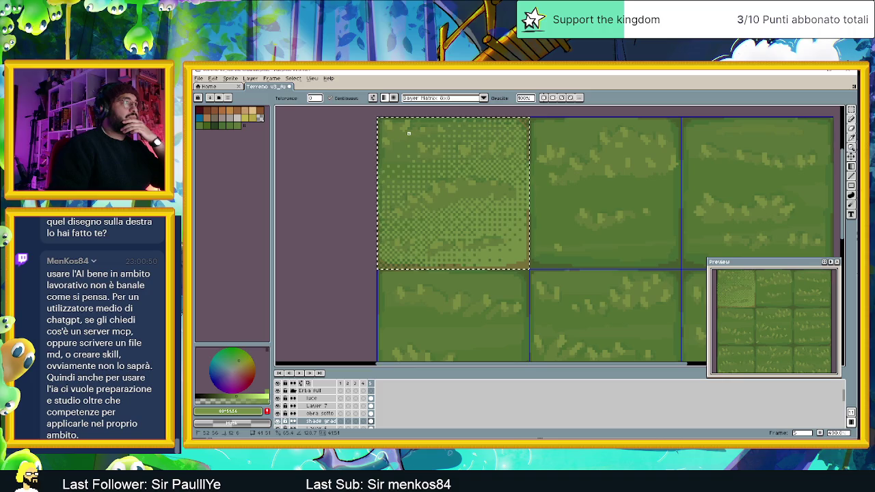
pyautogui.moveTo(434, 172)
pyautogui.mouseDown()
pyautogui.moveTo(434, 153)
pyautogui.moveTo(391, 123)
pyautogui.mouseUp()
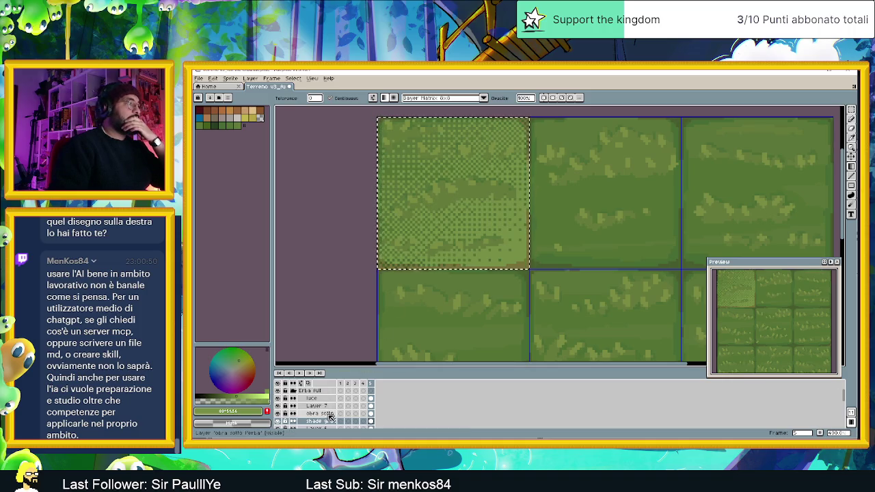
# Step: Lower the shade gradient layer's opacity to a faint level and clear the selection
pyautogui.doubleClick(333, 425)
pyautogui.moveTo(344, 225); pyautogui.dragTo(326, 224)
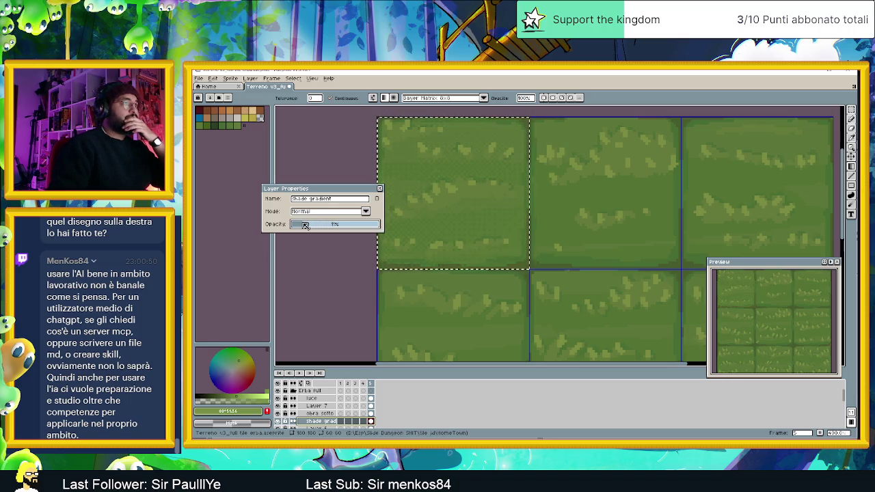
pyautogui.moveTo(306, 226); pyautogui.dragTo(311, 225)
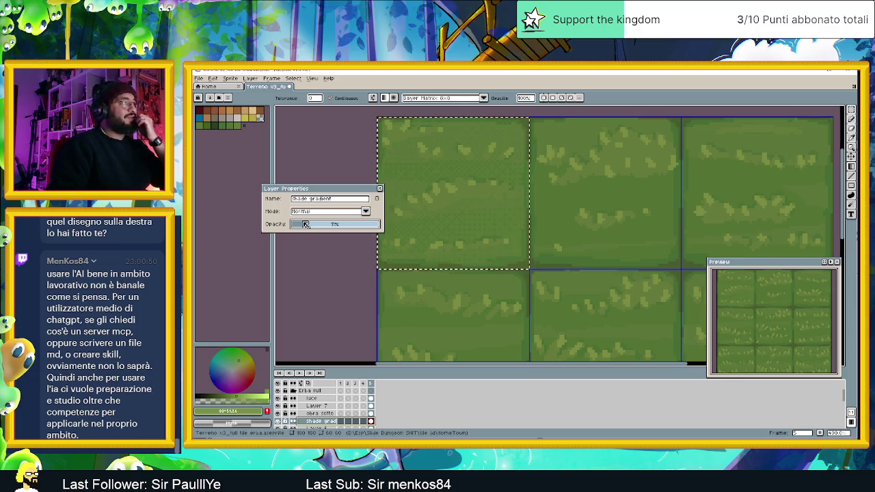
pyautogui.click(380, 189)
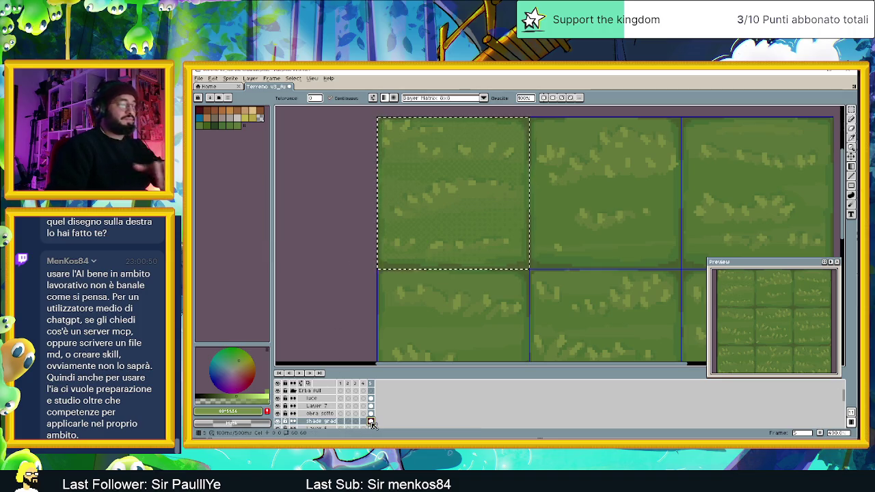
pyautogui.click(370, 421)
pyautogui.scroll(-1, 477, 217)
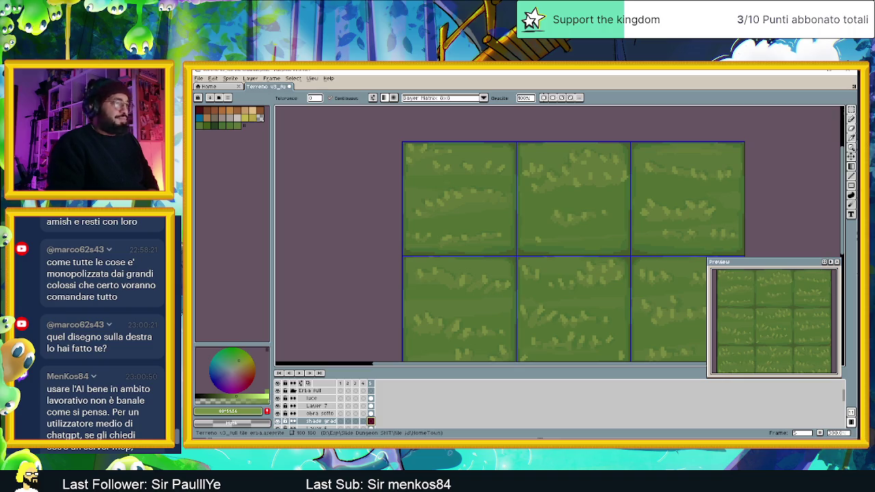
# Step: Pan the canvas to centre the 3x3 grass tile grid
pyautogui.moveTo(664, 201); pyautogui.dragTo(586, 187)
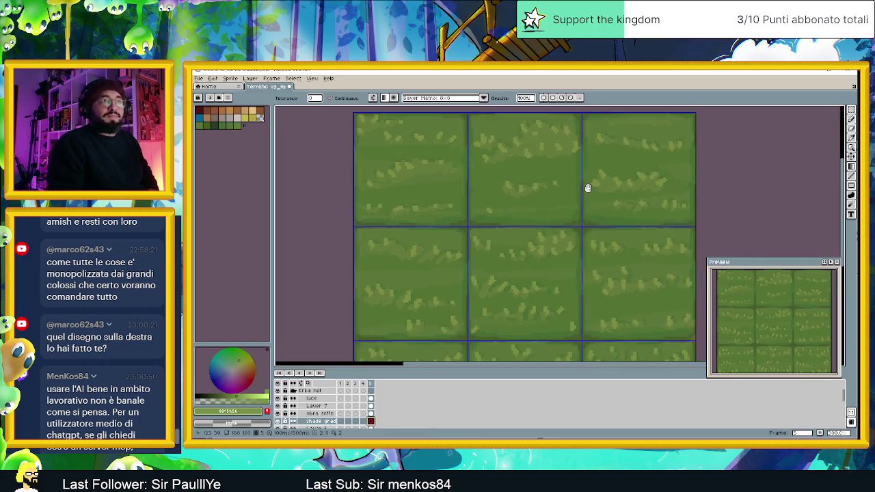
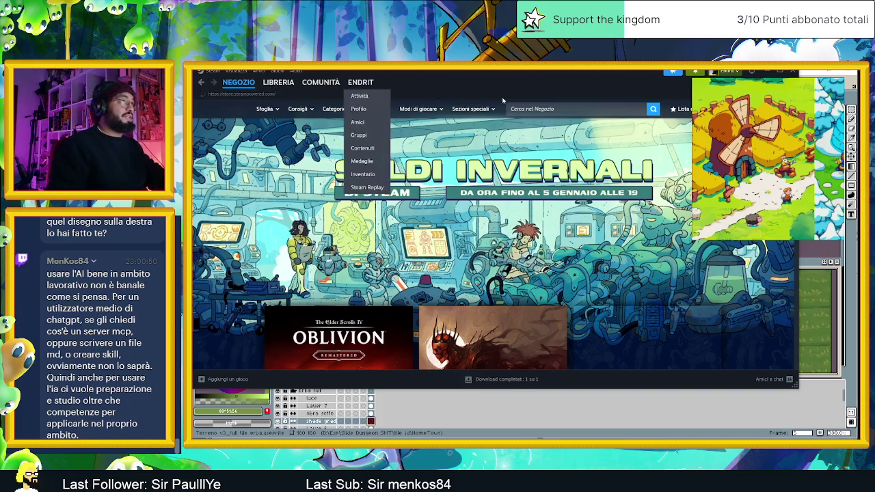
# Step: Search the Steam store for 'spirit stea', correcting the misspelled 'spritstea'
pyautogui.click(563, 108)
pyautogui.write('s')
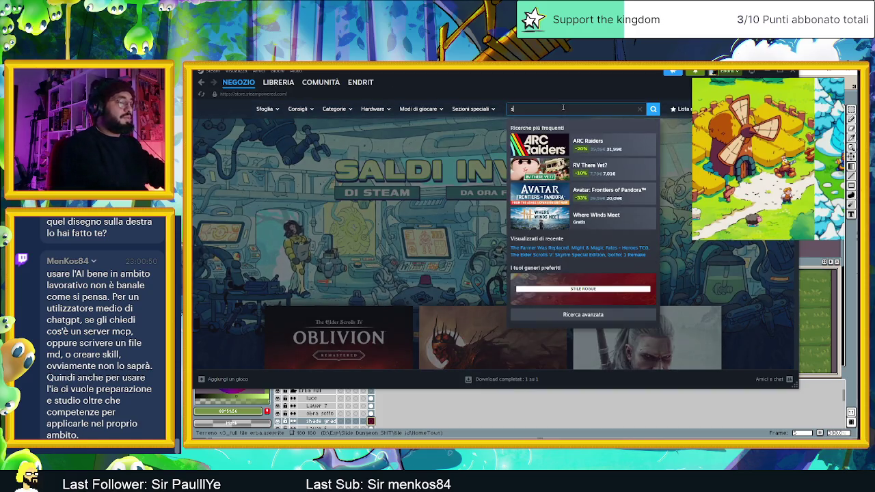
pyautogui.write('pritste')
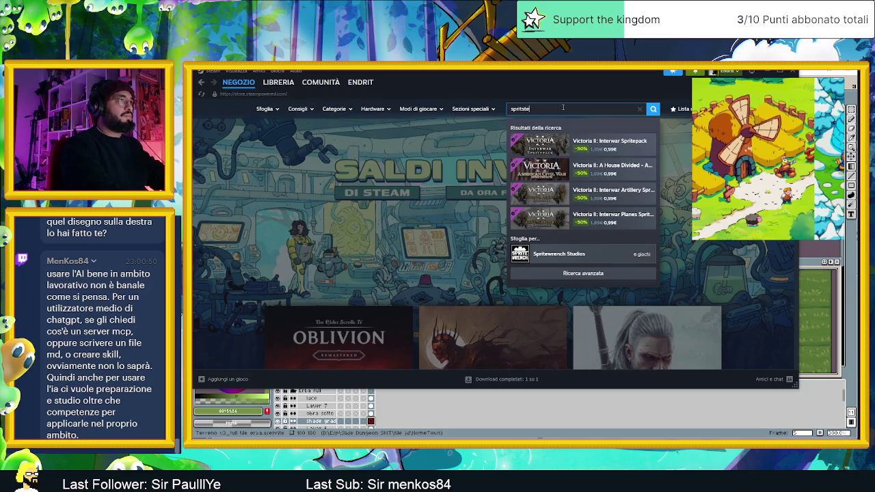
pyautogui.write('a')
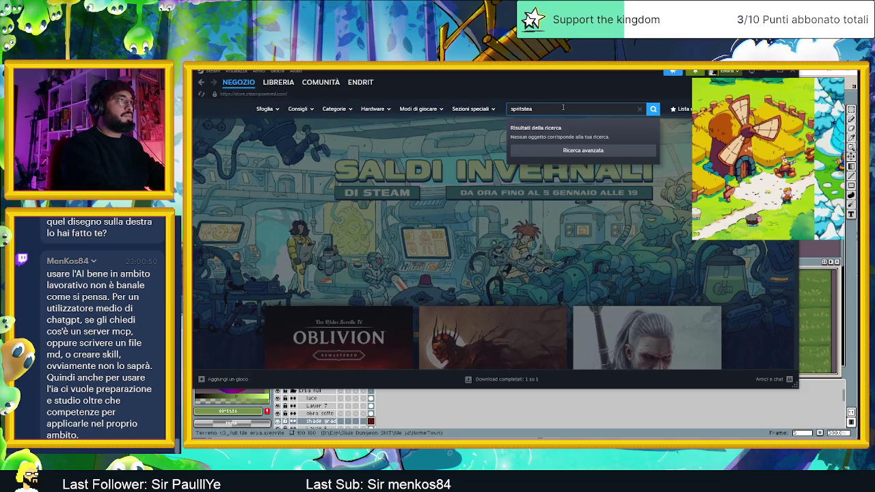
pyautogui.press('BackSpace')
pyautogui.press('BackSpace')
pyautogui.press('BackSpace')
pyautogui.write('irit s')
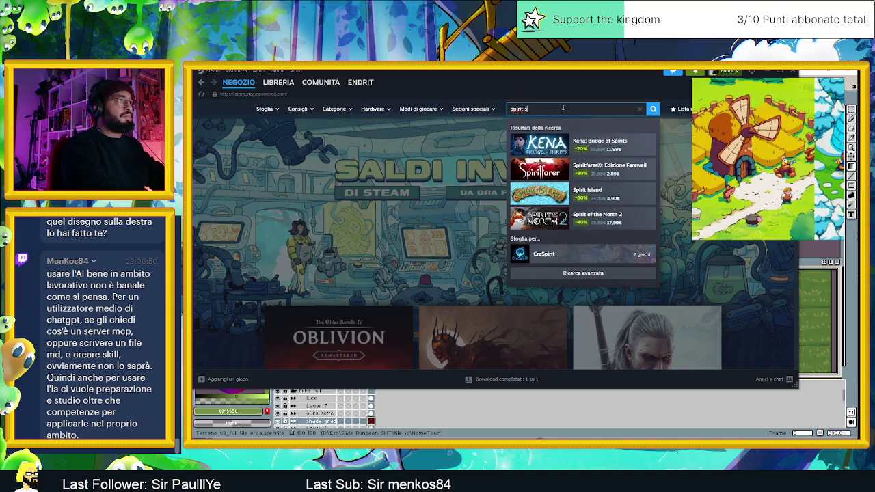
pyautogui.write('tea')
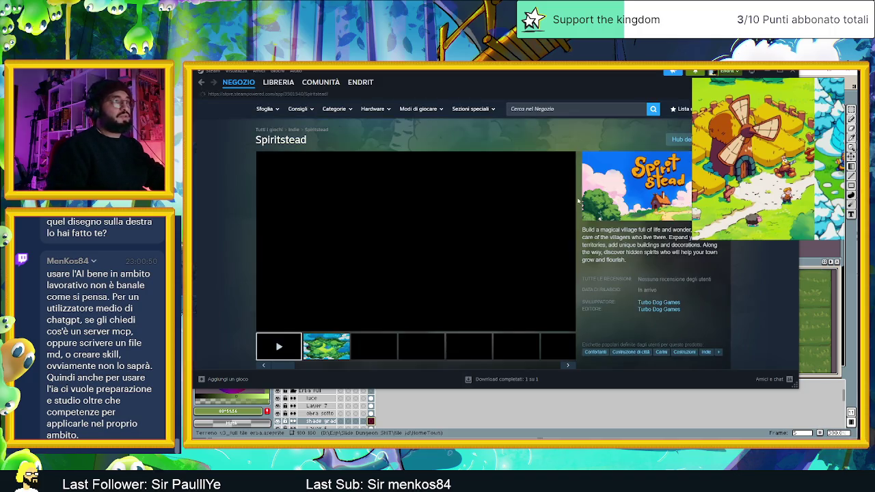
# Step: Add Spiritstead to the Steam wishlist while browsing its store page
pyautogui.scroll(-1, 561, 196)
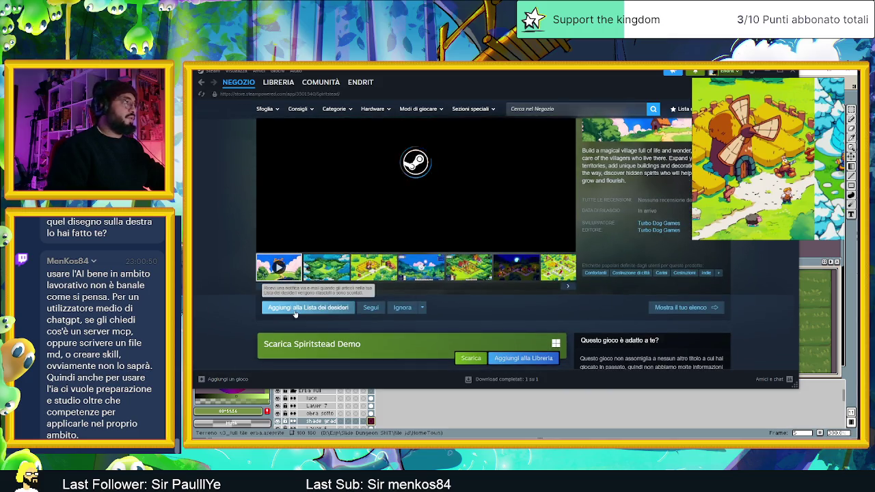
pyautogui.click(298, 309)
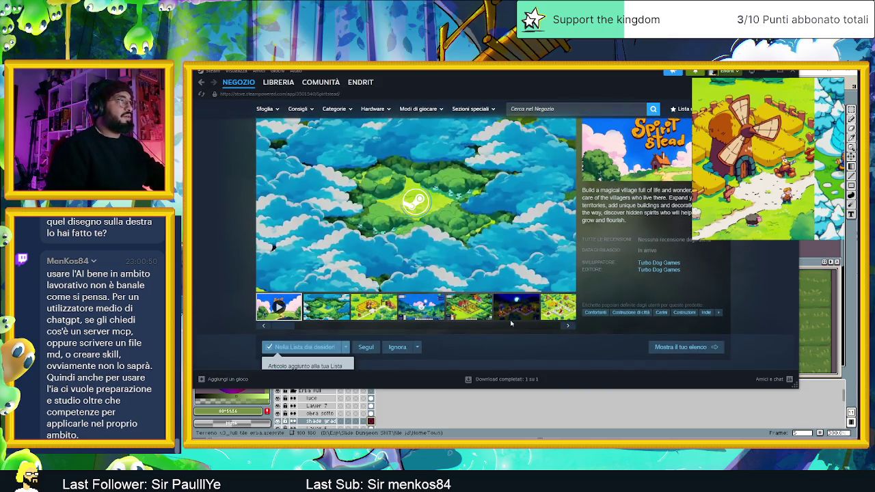
pyautogui.scroll(1, 615, 327)
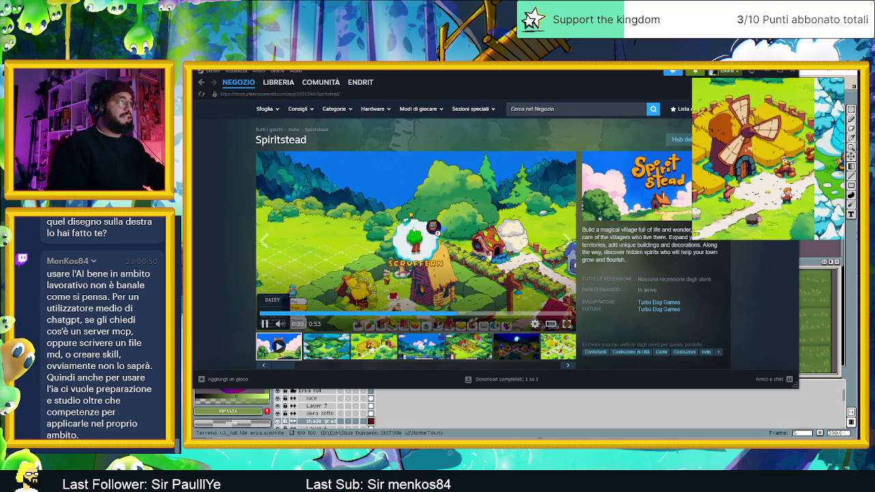
pyautogui.scroll(-3, 276, 283)
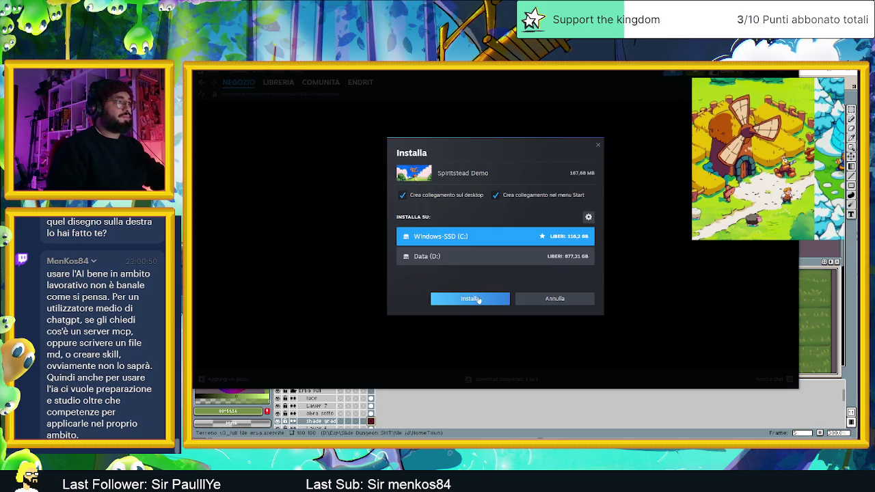
# Step: Confirm installing the Spiritstead Demo to C:
pyautogui.click(479, 300)
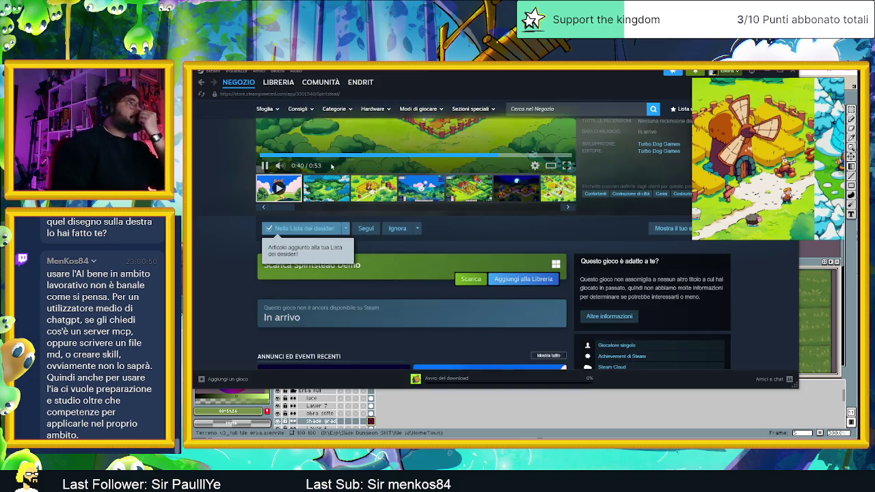
pyautogui.scroll(1, 410, 301)
pyautogui.scroll(2, 338, 287)
# Step: Browse Spiritstead's windmill, village and night screenshots, pause the trailer, and minimize Steam
pyautogui.click(328, 308)
pyautogui.click(376, 313)
pyautogui.click(436, 315)
pyautogui.click(469, 316)
pyautogui.click(519, 315)
pyautogui.click(547, 315)
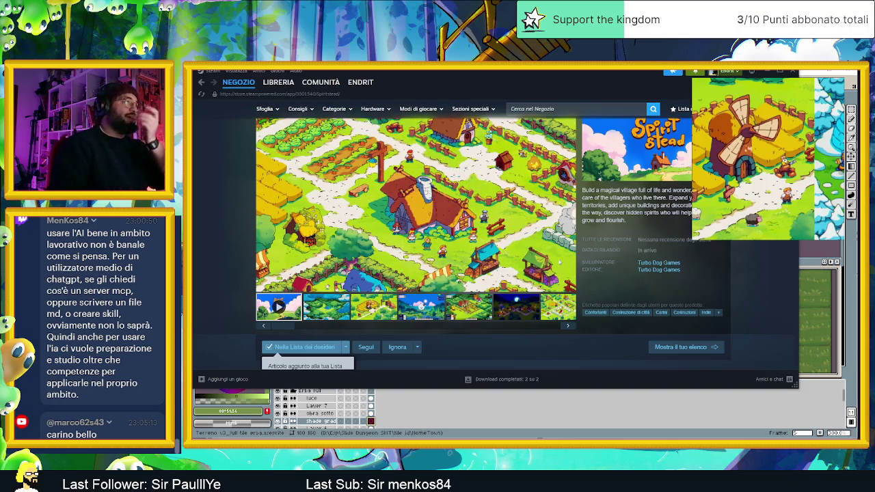
pyautogui.click(521, 253)
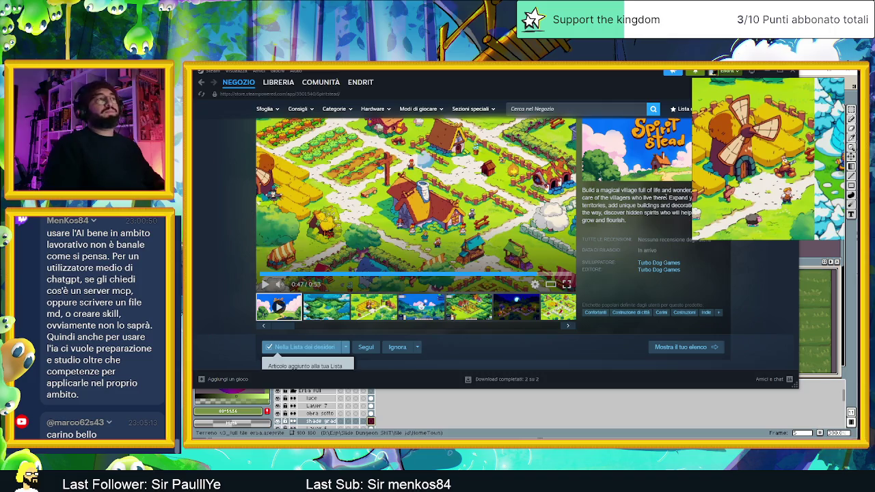
pyautogui.click(767, 74)
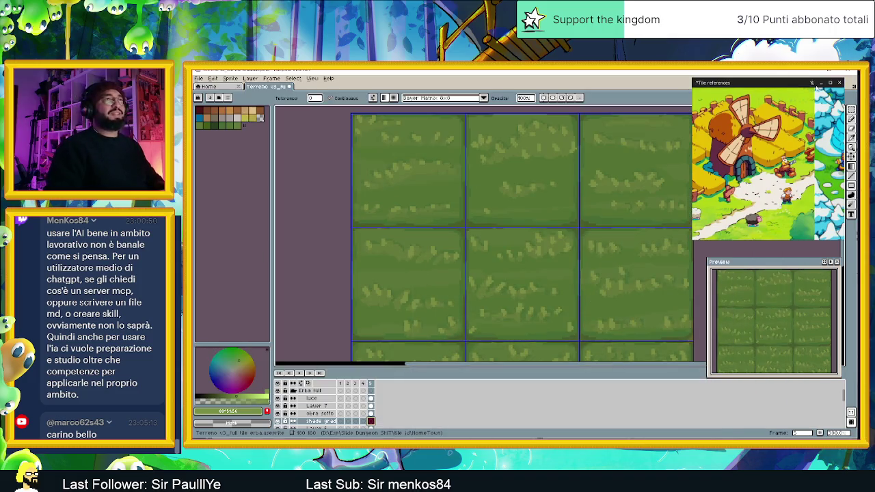
# Step: Close the Tile references window and zoom and pan the grass tile canvas
pyautogui.click(821, 83)
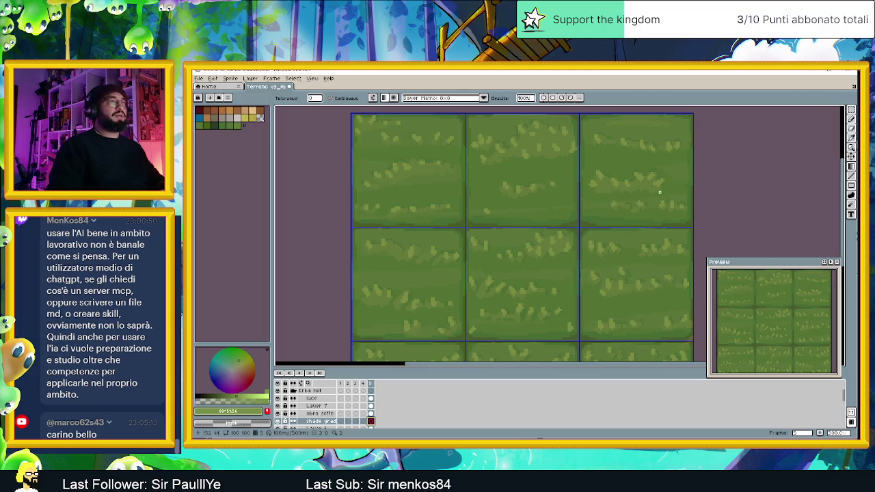
pyautogui.scroll(-1, 612, 230)
pyautogui.scroll(-1, 612, 230)
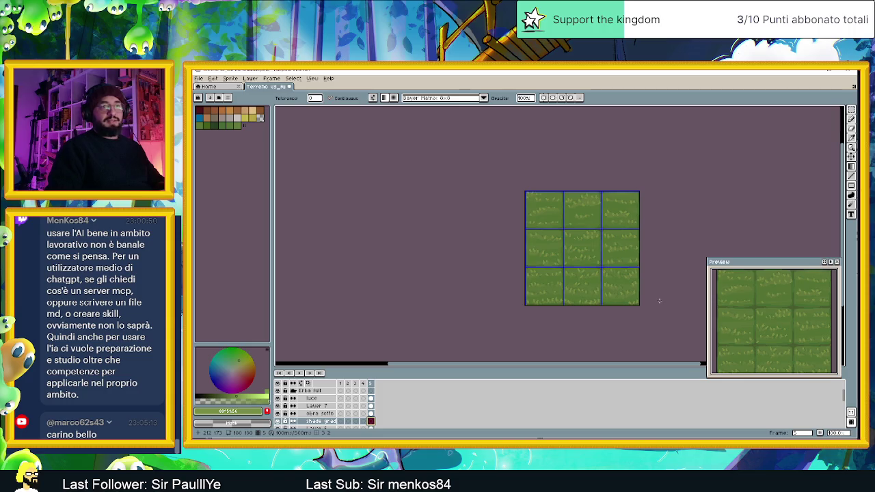
pyautogui.moveTo(605, 236); pyautogui.dragTo(557, 227)
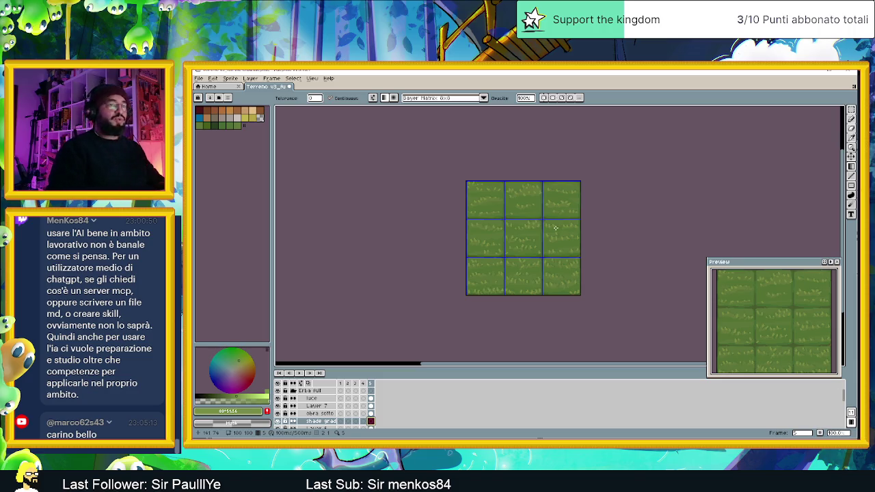
pyautogui.scroll(1, 552, 252)
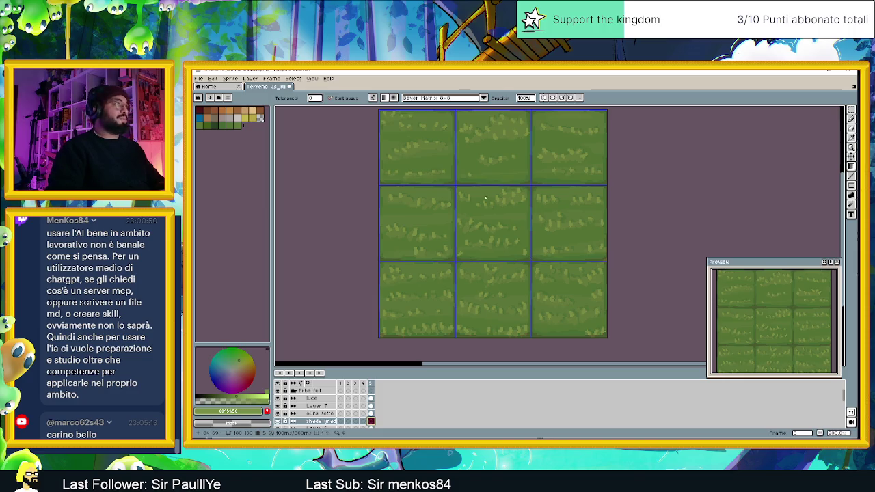
pyautogui.click(312, 78)
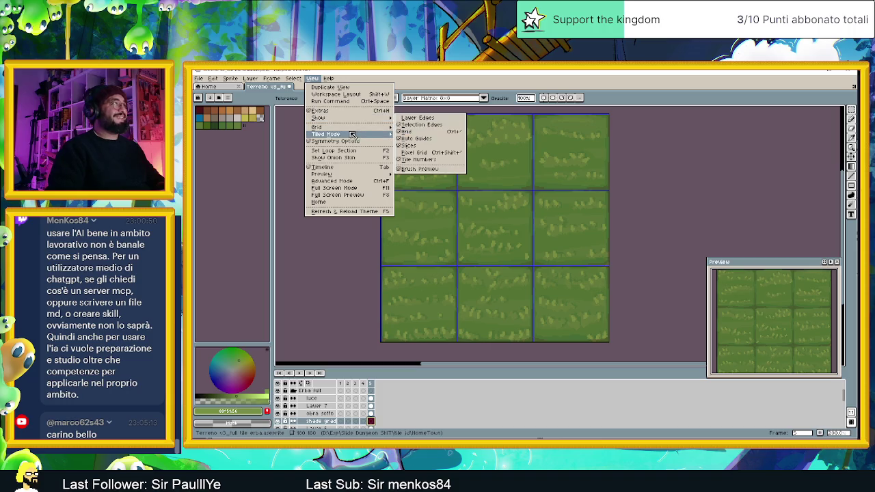
pyautogui.moveTo(326, 134)
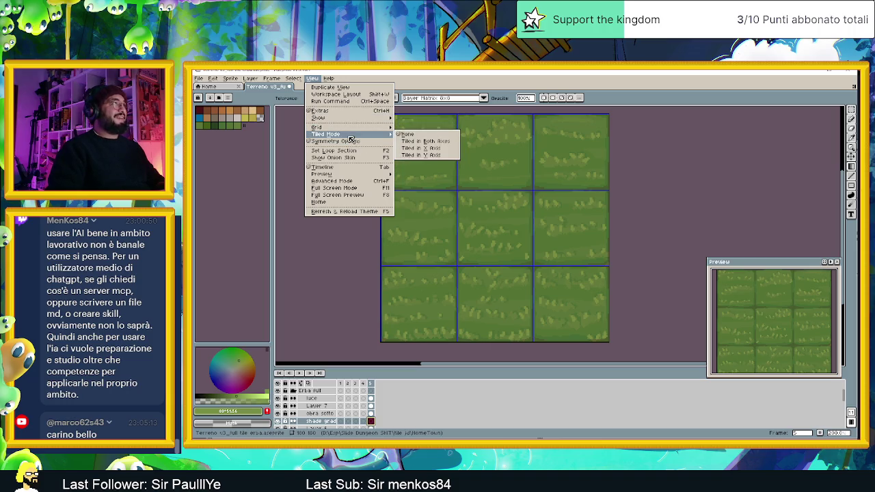
# Step: Turn on tiled mode on both axes and hide the blue tile grid
pyautogui.click(419, 141)
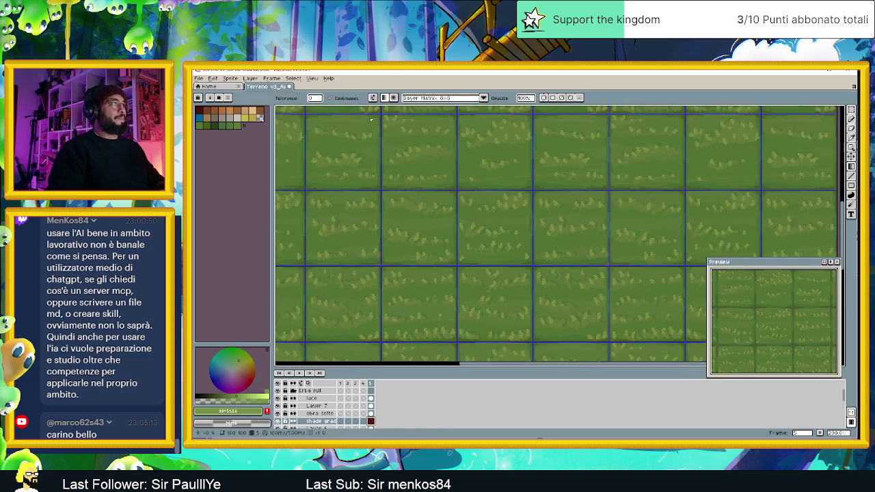
pyautogui.click(297, 79)
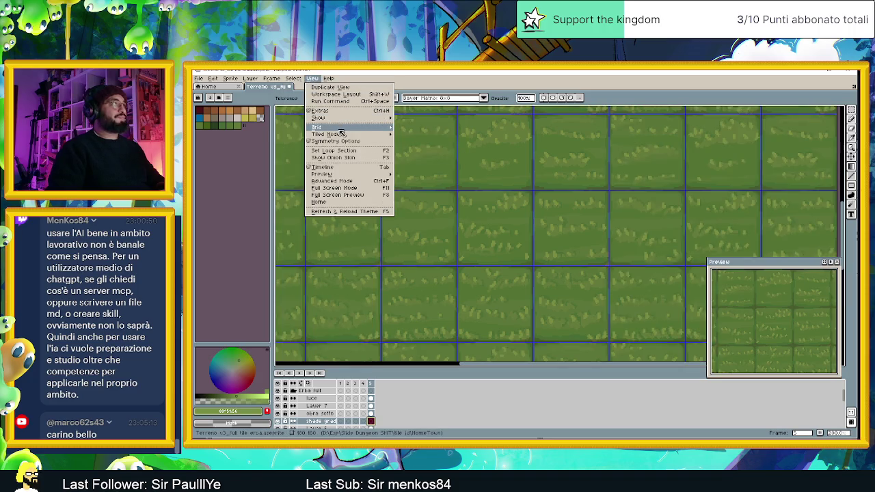
pyautogui.moveTo(319, 118)
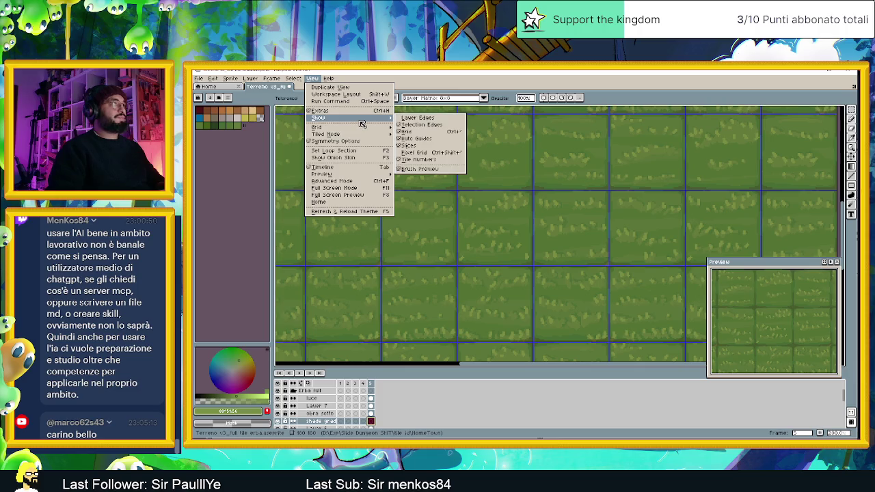
pyautogui.click(406, 131)
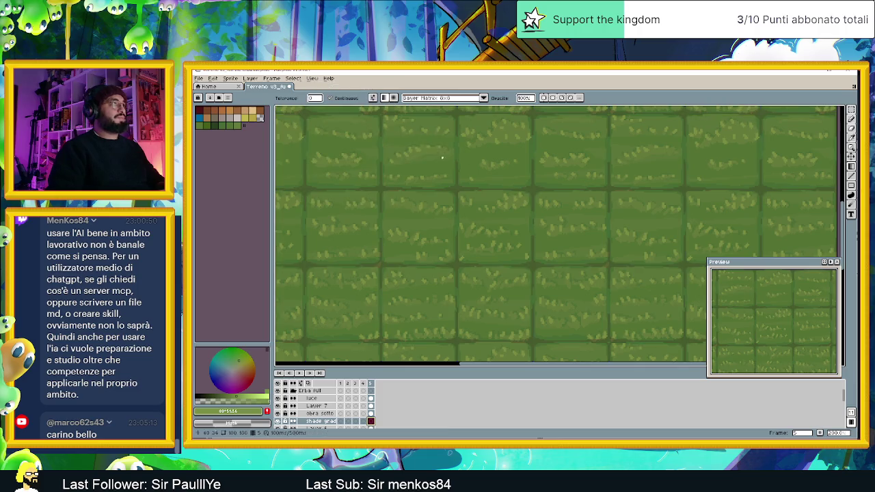
# Step: Zoom in and out over the repeating grass pattern to inspect it before exporting
pyautogui.scroll(-1, 519, 230)
pyautogui.scroll(-1, 520, 229)
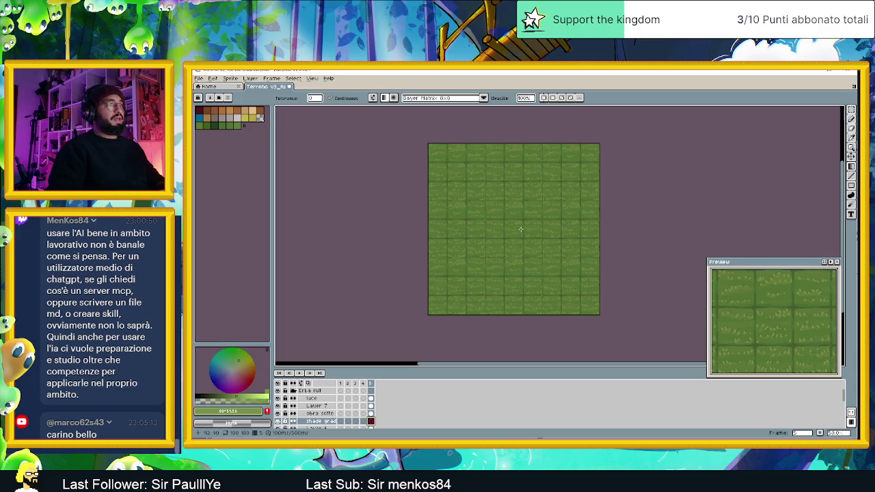
pyautogui.scroll(1, 519, 229)
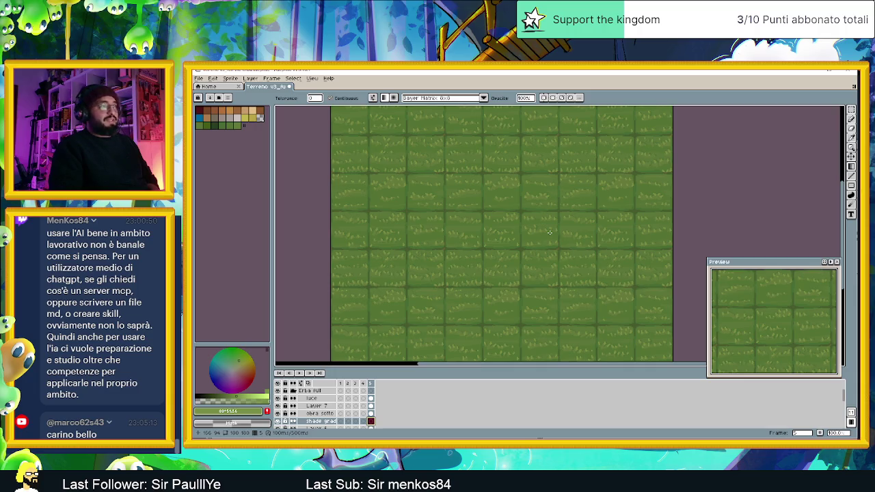
pyautogui.scroll(-1, 549, 232)
pyautogui.scroll(-1, 548, 233)
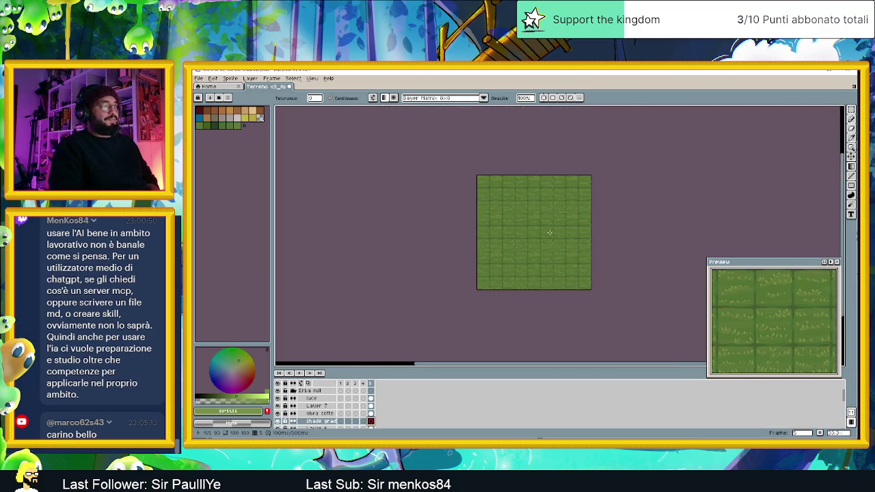
pyautogui.scroll(-1, 549, 232)
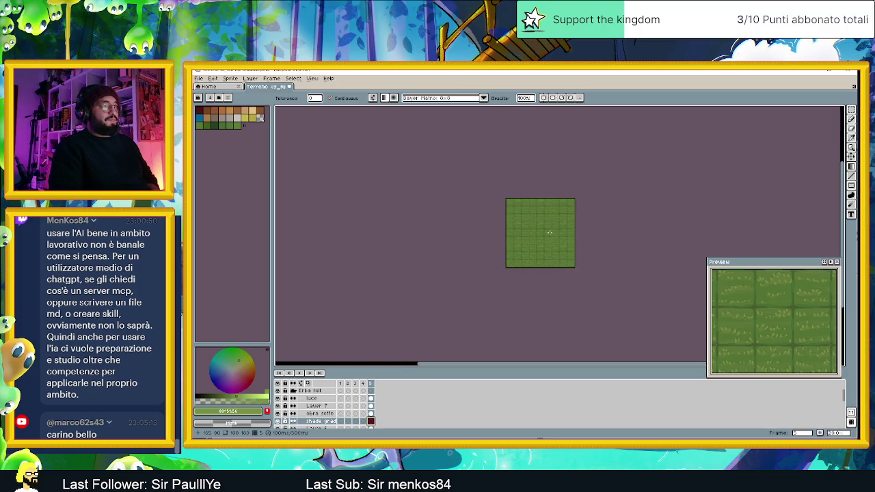
pyautogui.scroll(1, 549, 233)
pyautogui.scroll(2, 523, 218)
pyautogui.scroll(-1, 519, 215)
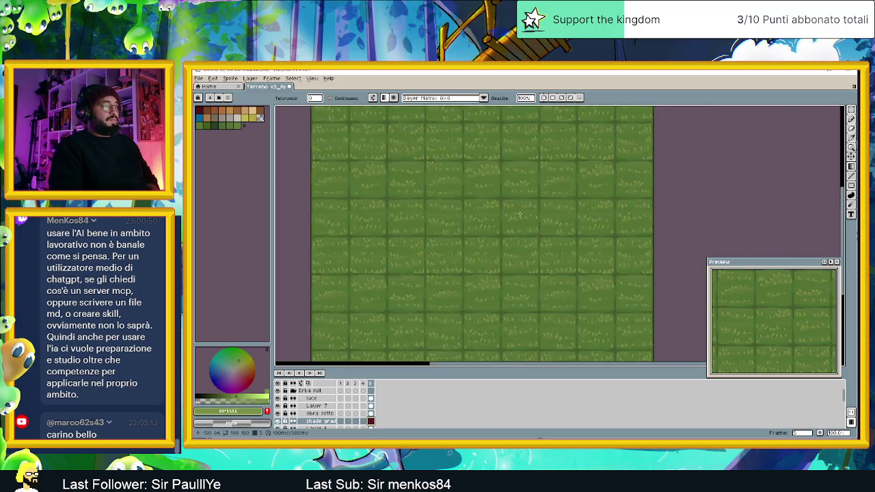
pyautogui.scroll(-1, 518, 233)
pyautogui.scroll(1, 515, 244)
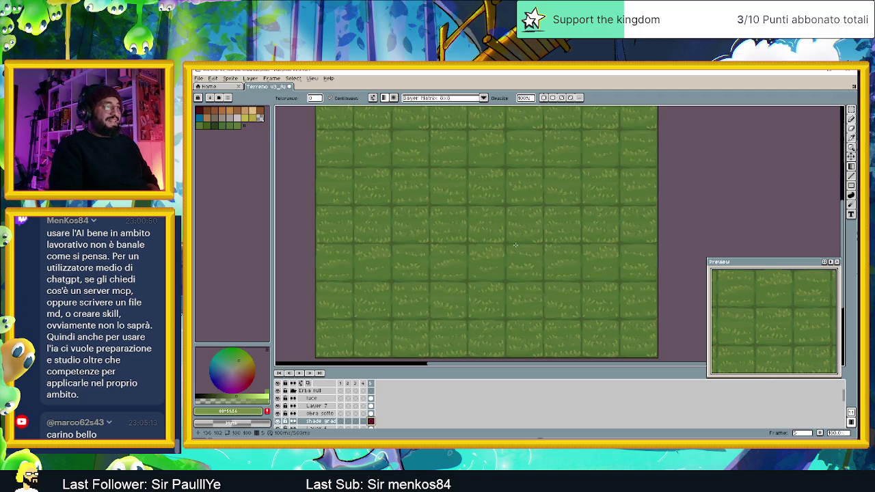
pyautogui.scroll(-1, 516, 245)
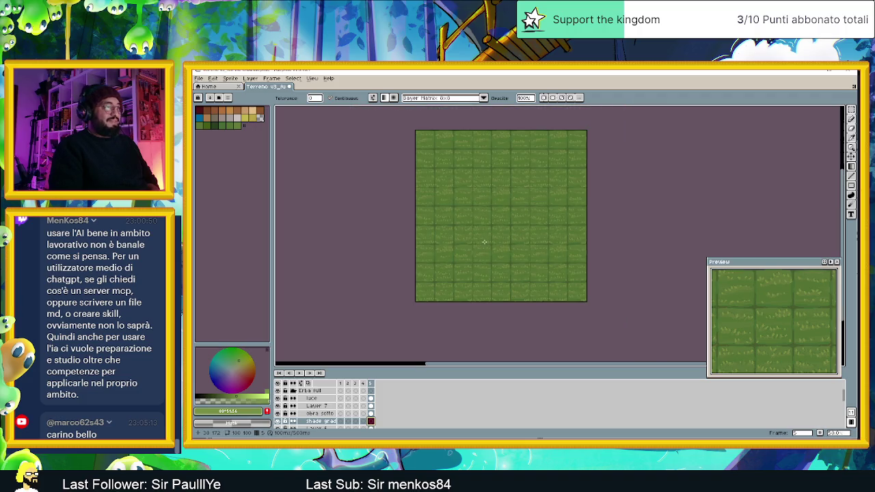
pyautogui.scroll(2, 477, 228)
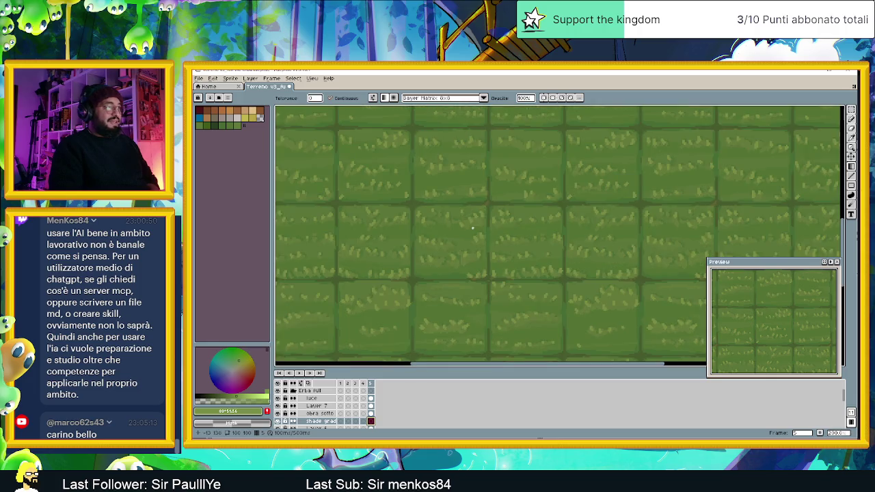
pyautogui.scroll(-1, 489, 200)
pyautogui.scroll(-1, 492, 201)
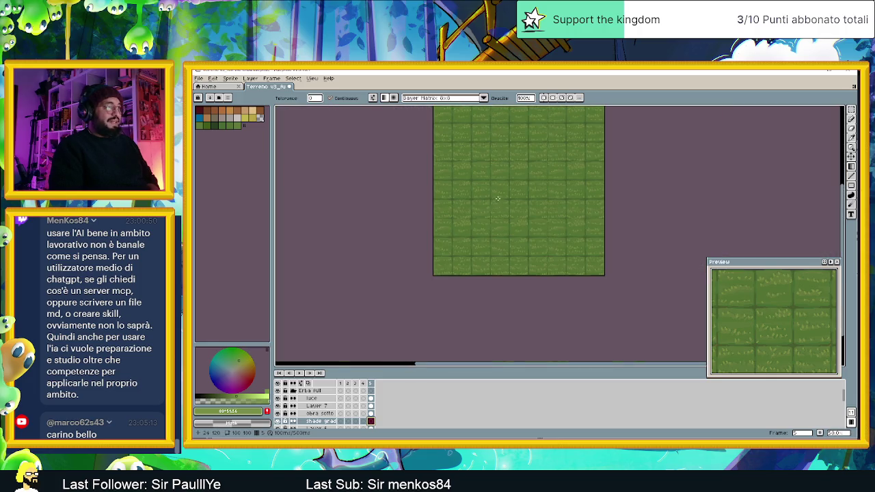
pyautogui.scroll(1, 491, 177)
pyautogui.scroll(-1, 492, 178)
pyautogui.scroll(1, 491, 177)
pyautogui.scroll(-1, 491, 178)
pyautogui.scroll(1, 491, 178)
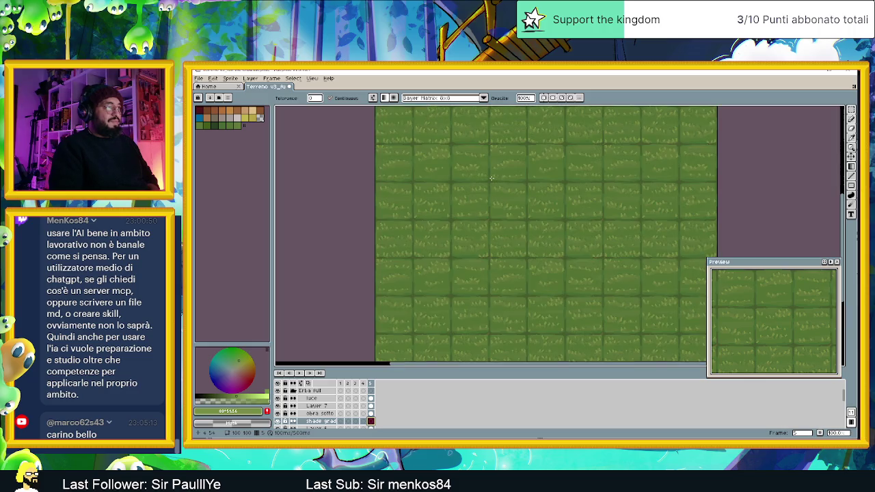
pyautogui.scroll(-1, 492, 178)
pyautogui.scroll(1, 507, 159)
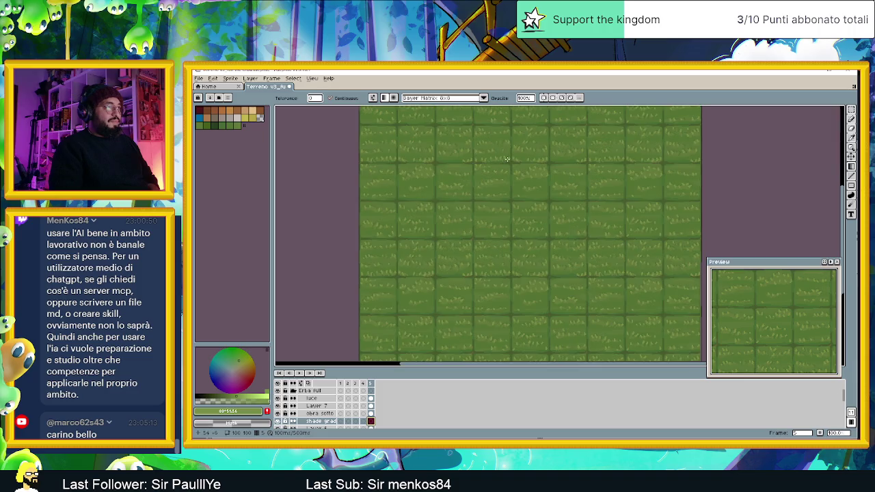
pyautogui.scroll(1, 464, 159)
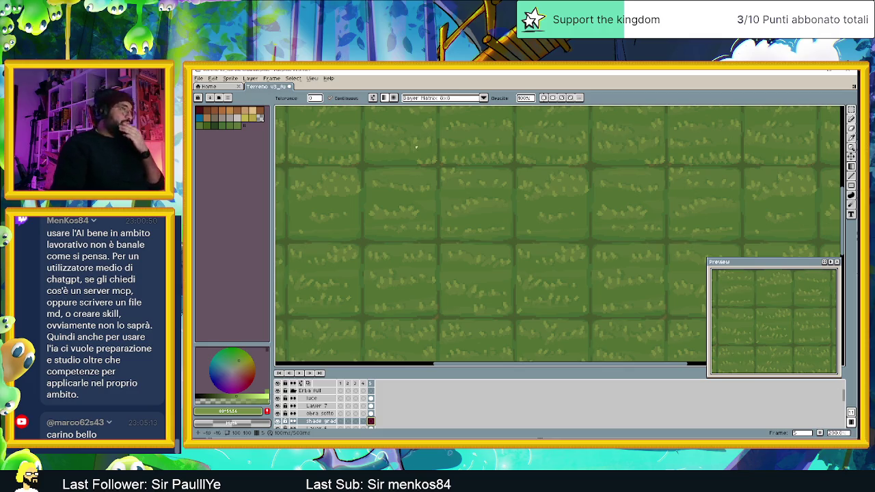
pyautogui.scroll(-1, 550, 182)
pyautogui.hscroll(1, 493, 185)
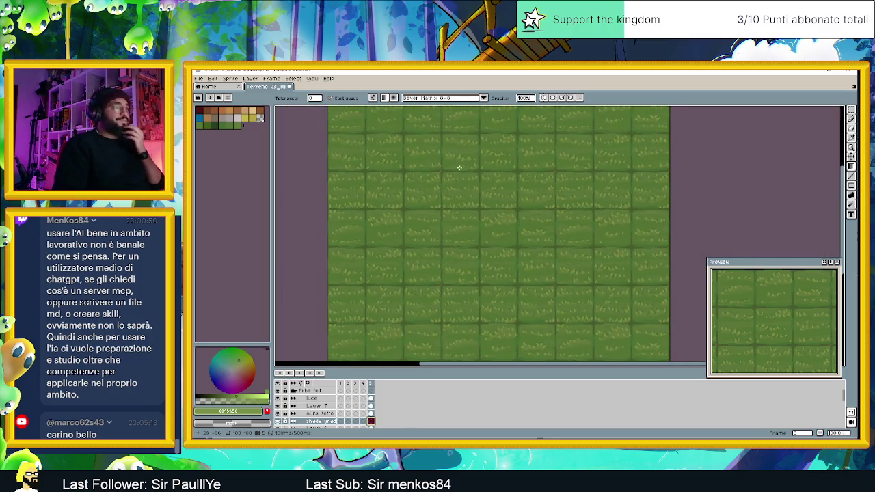
pyautogui.click(213, 78)
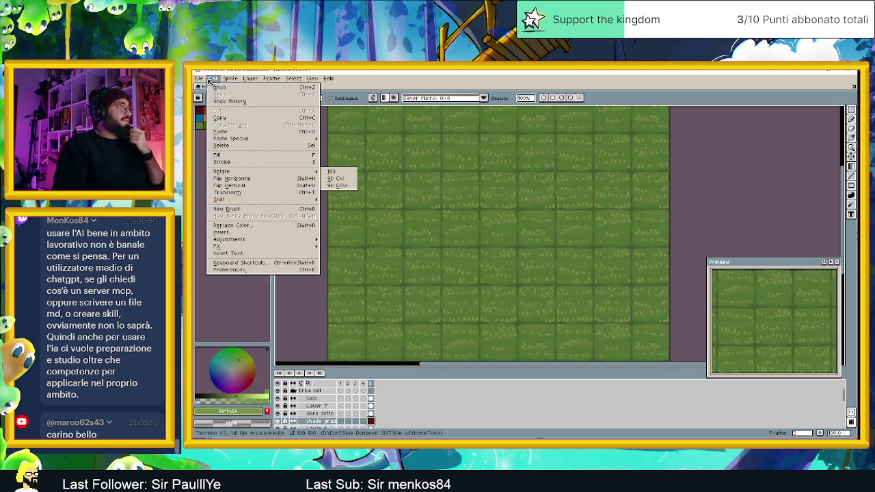
pyautogui.moveTo(209, 141)
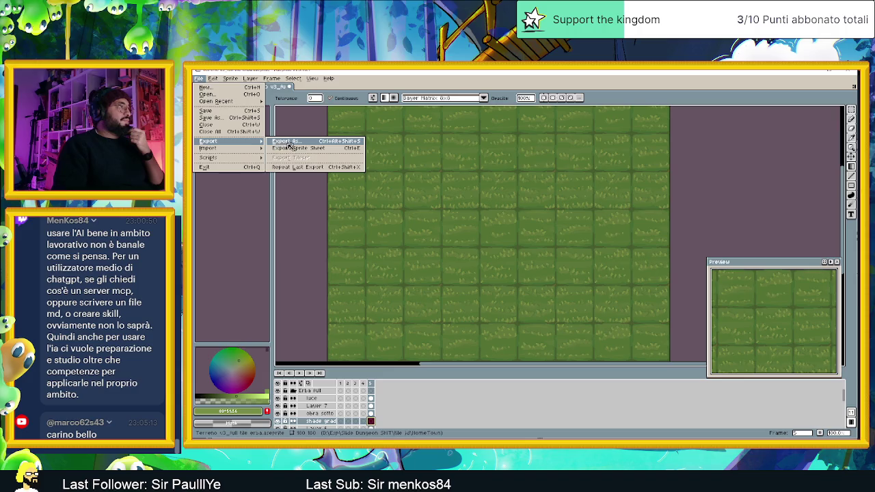
# Step: Set the export location to a new Erbetta Tile folder inside HomeTown
pyautogui.click(294, 143)
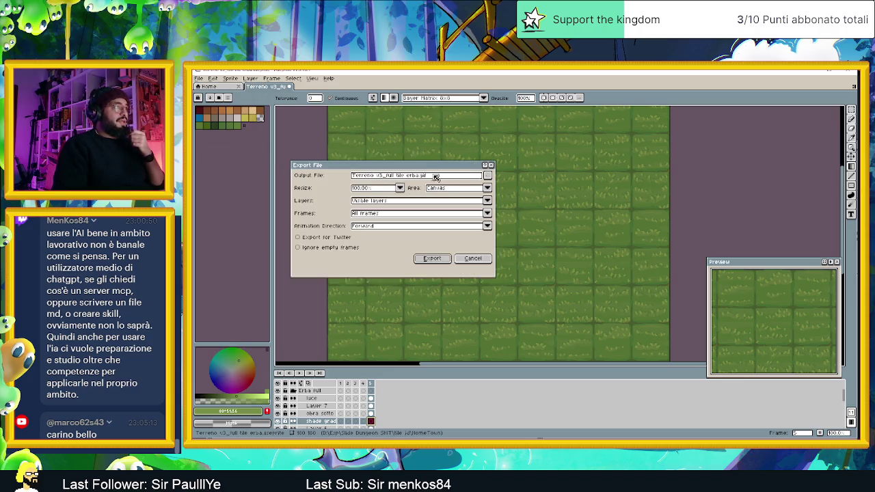
pyautogui.click(488, 175)
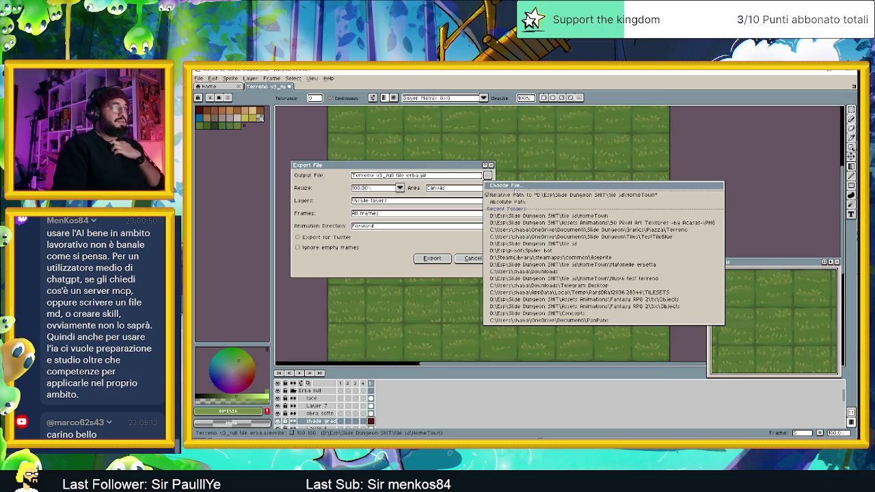
pyautogui.click(512, 187)
pyautogui.rightClick(351, 156)
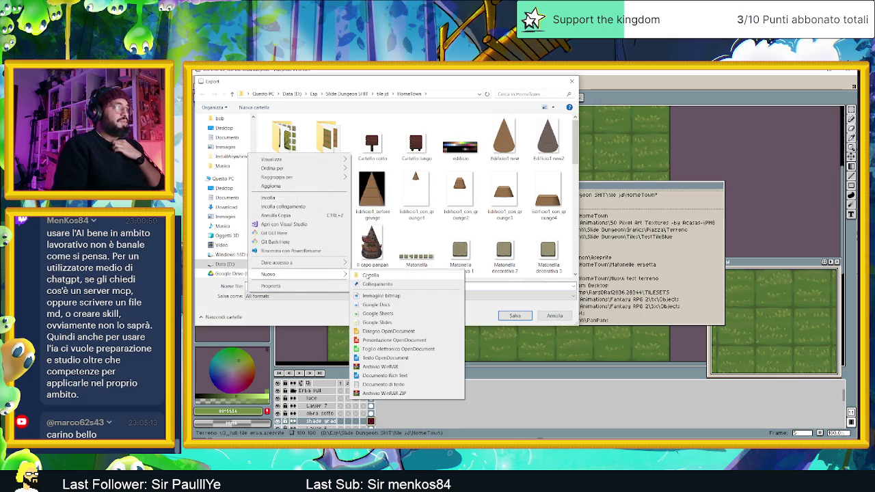
pyautogui.moveTo(301, 274)
pyautogui.click(383, 276)
pyautogui.write('B')
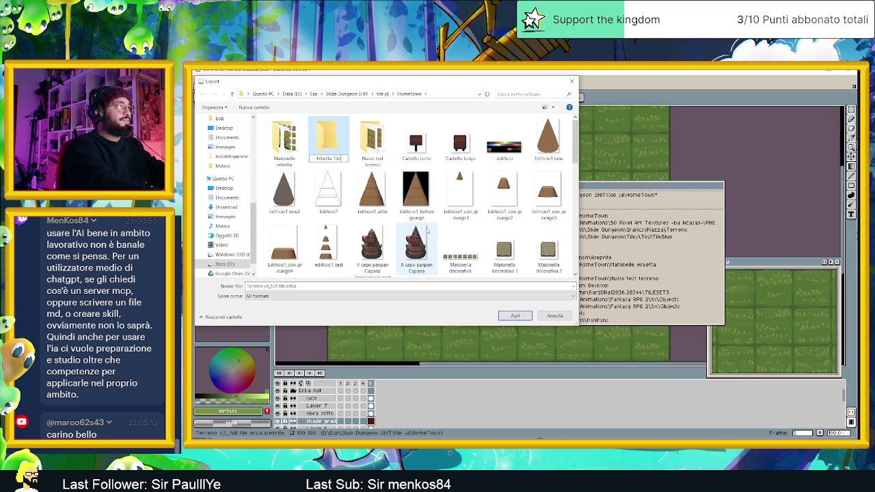
pyautogui.press('Return')
pyautogui.press('Return')
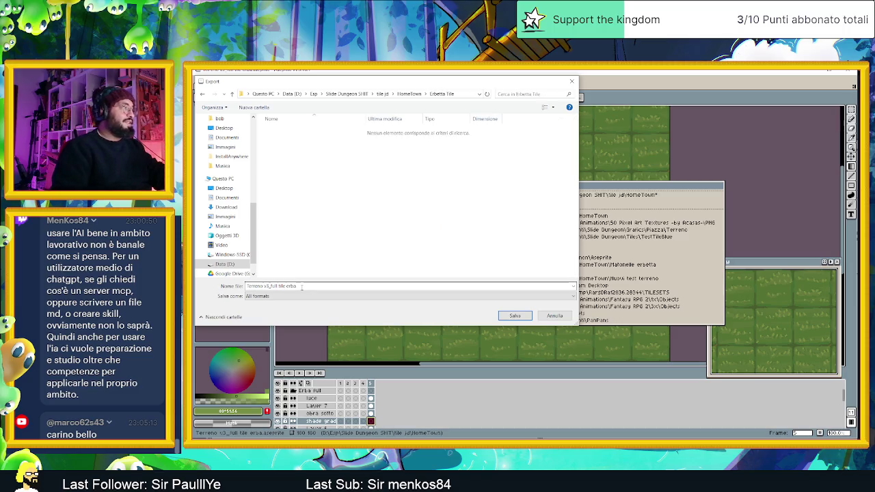
# Step: Export selected frames as PNG 'Terreno v3_full file erba.png', then close the sprite without saving
pyautogui.doubleClick(302, 286)
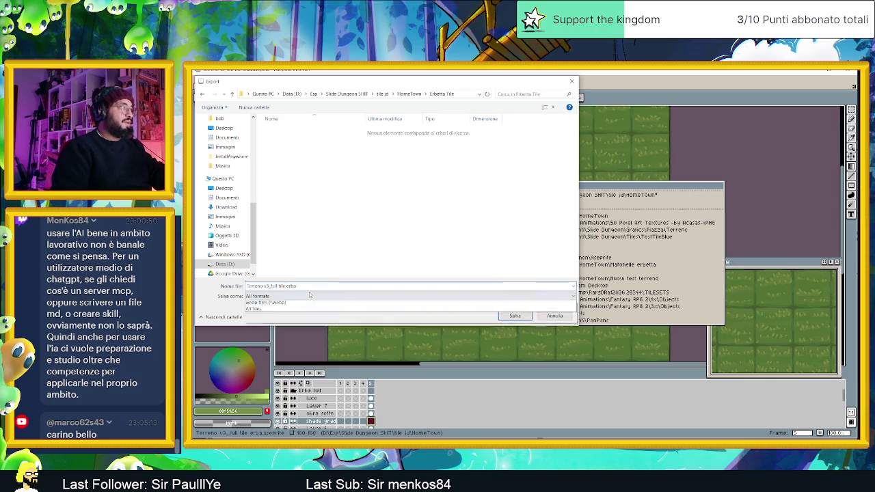
pyautogui.click(315, 296)
pyautogui.click(273, 386)
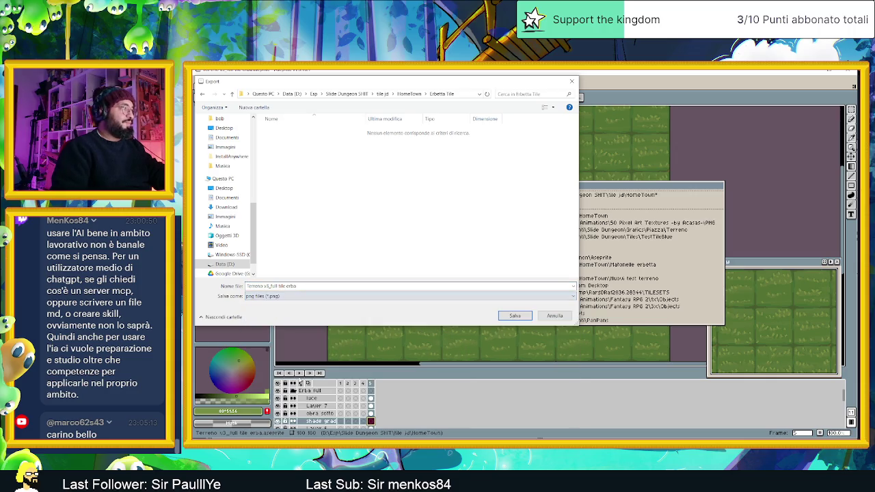
pyautogui.click(514, 315)
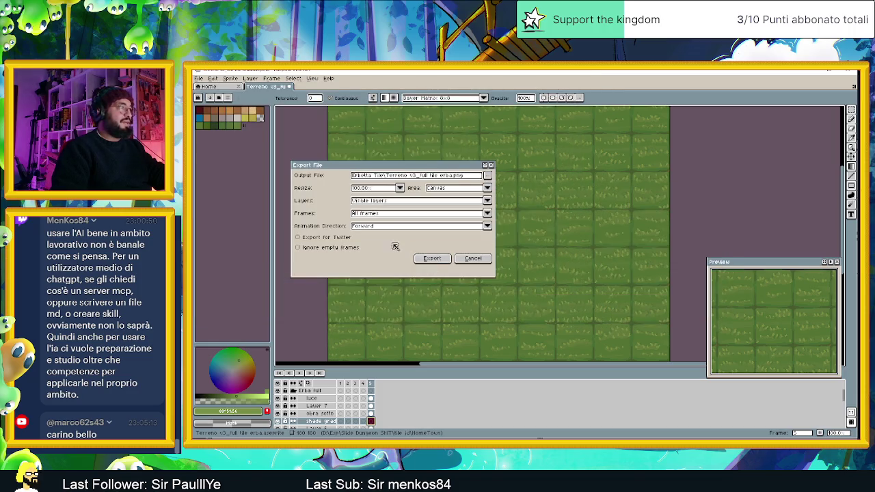
pyautogui.click(384, 213)
pyautogui.click(380, 229)
pyautogui.click(433, 258)
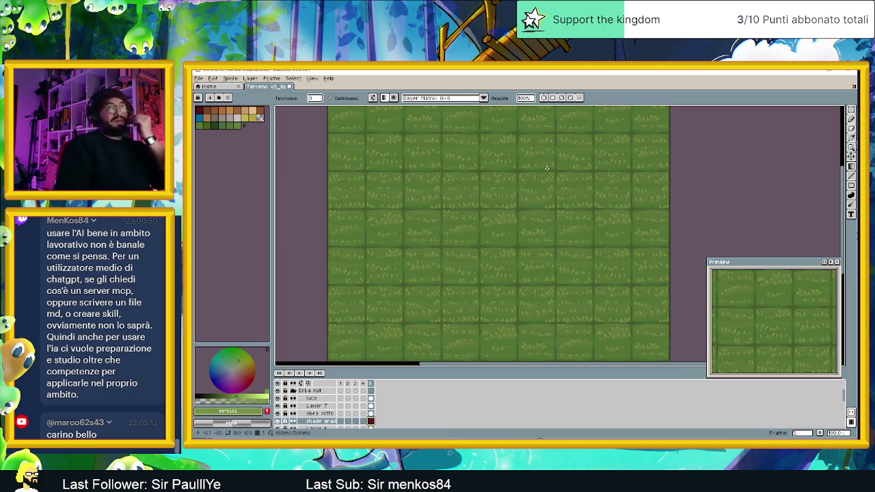
pyautogui.click(289, 86)
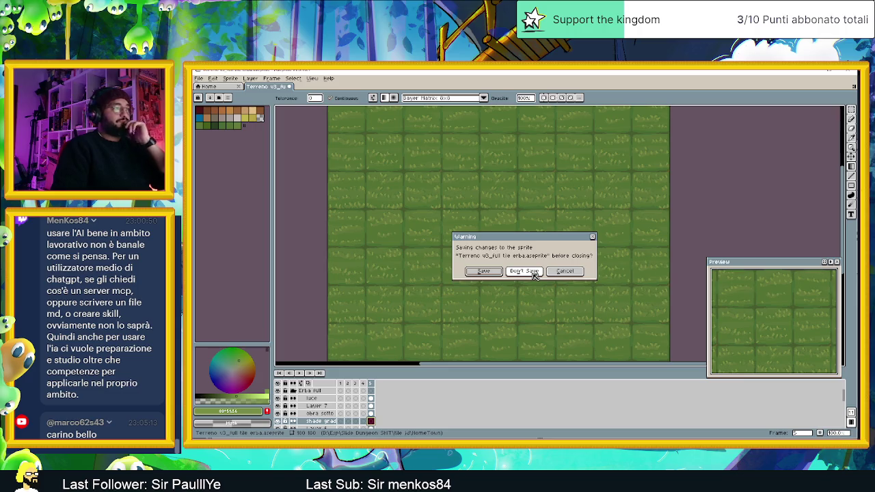
pyautogui.click(492, 273)
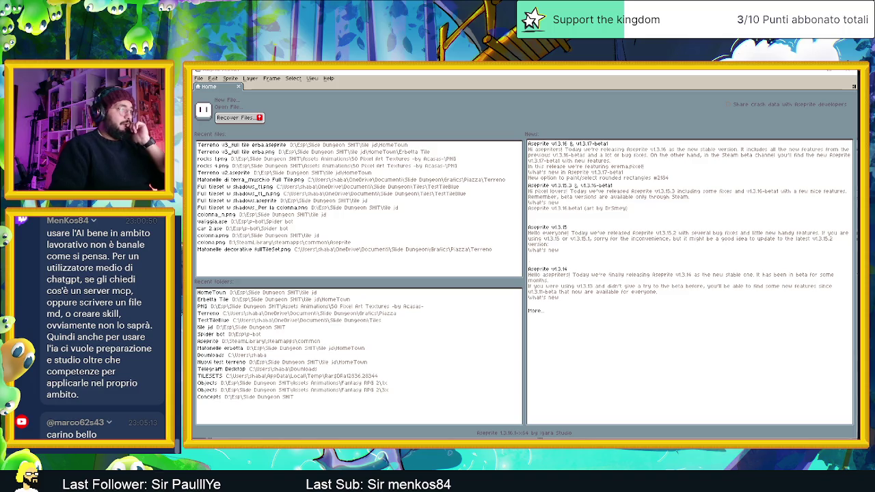
# Step: Cycle through File Explorer windows to reach the one showing Download
pyautogui.hotkey('alt', 'Tab')
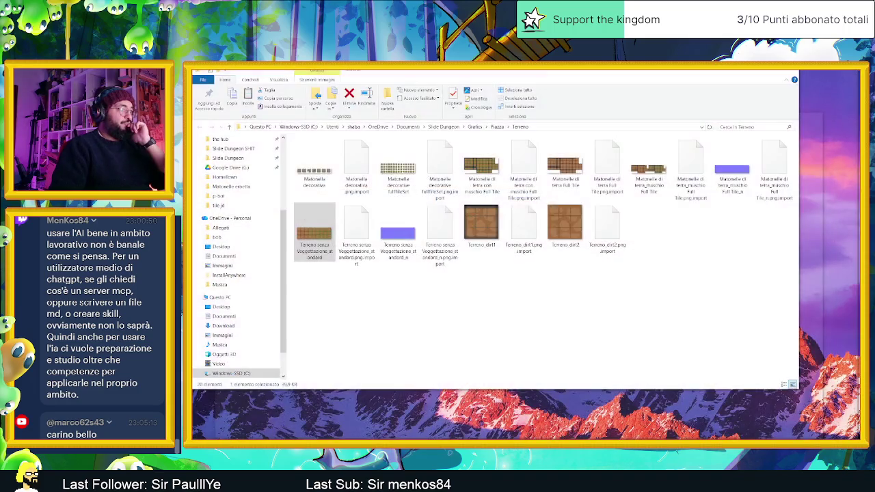
pyautogui.click(496, 127)
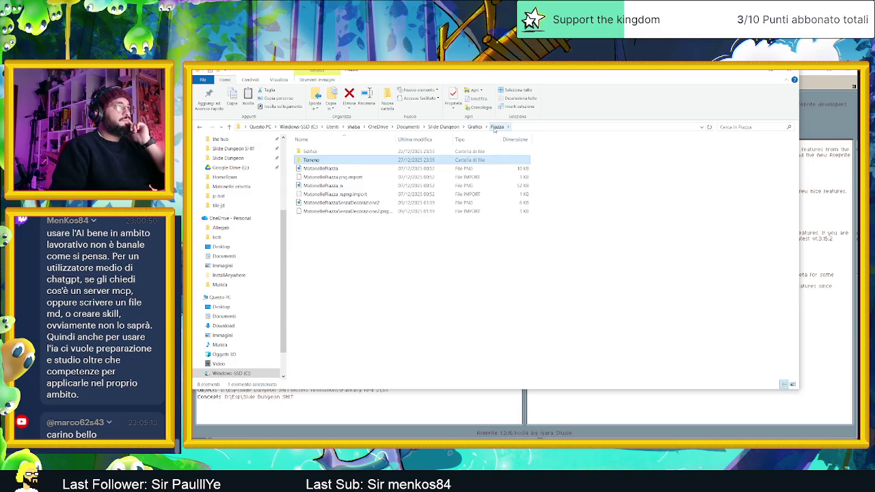
pyautogui.press('Return')
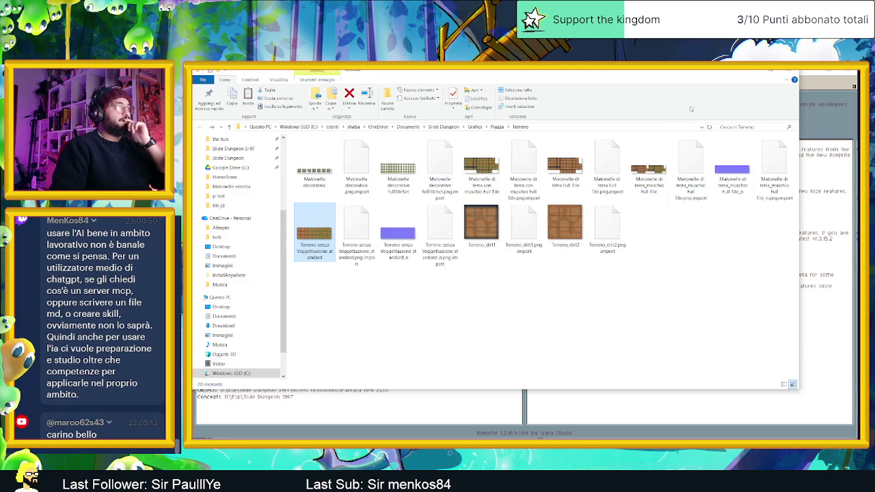
pyautogui.click(769, 71)
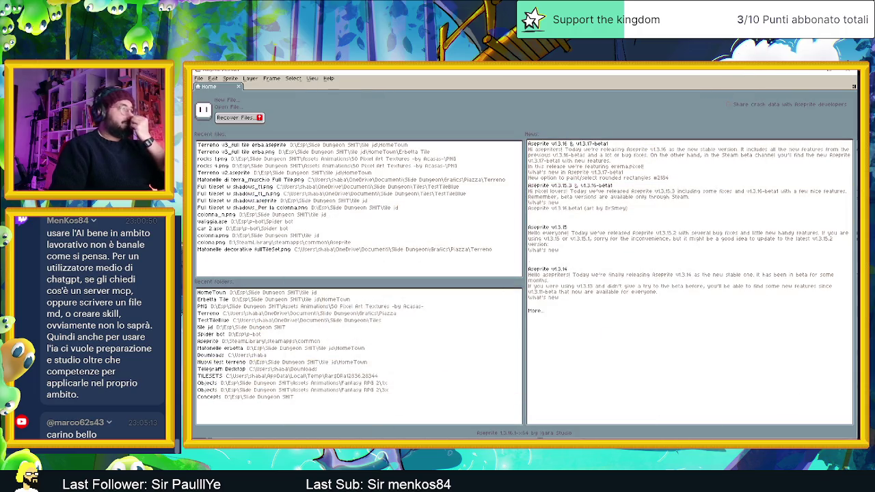
pyautogui.hotkey('alt', 'Tab')
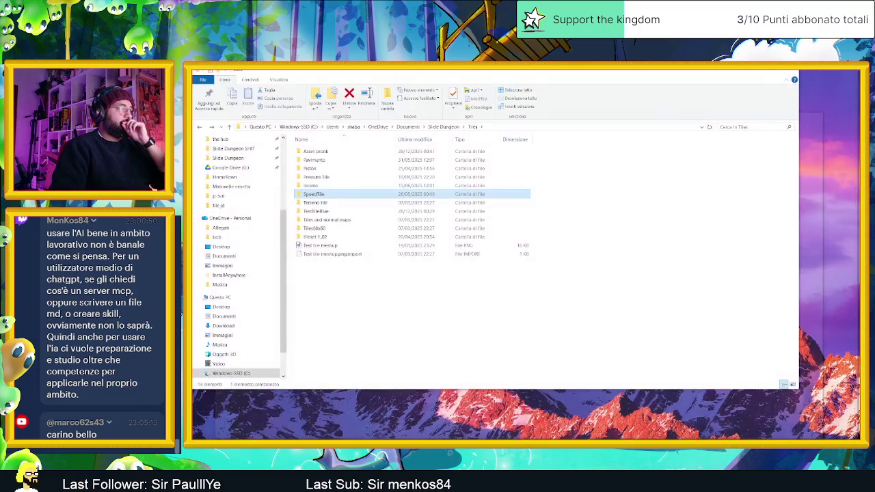
pyautogui.hotkey('alt', 'Tab')
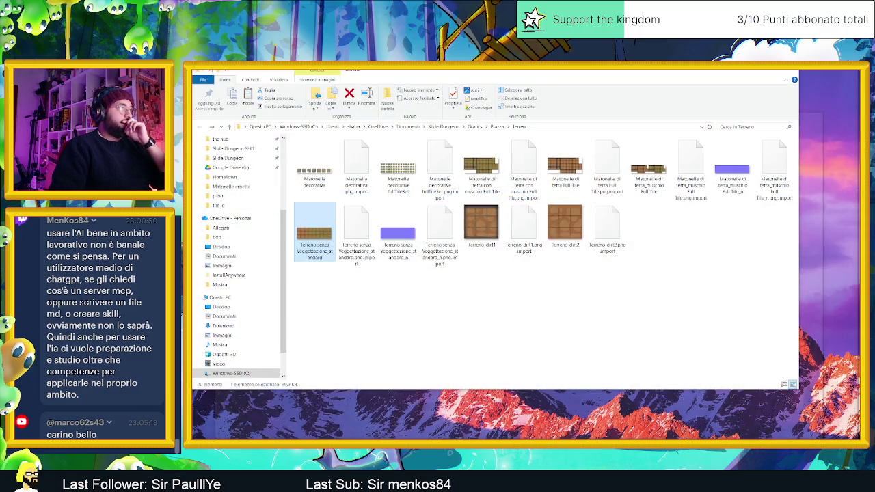
pyautogui.hotkey('alt', 'Tab')
pyautogui.hotkey('alt', 'Tab')
pyautogui.hotkey('alt', 'Tab')
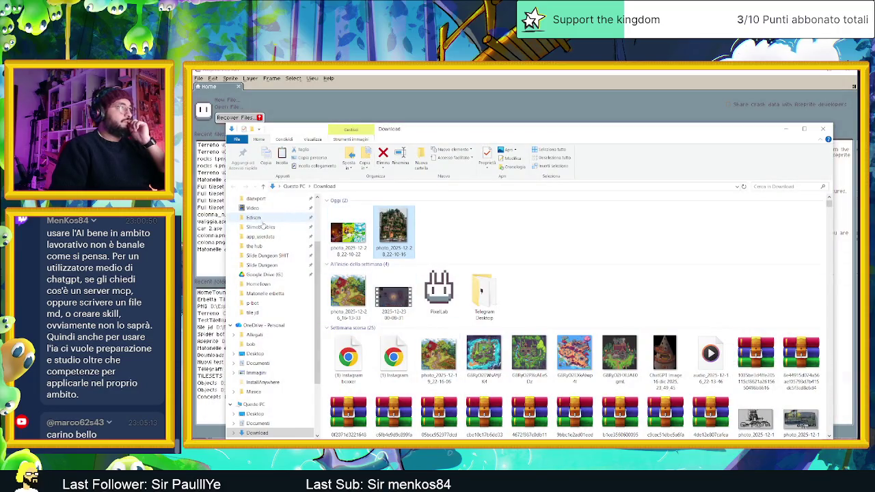
# Step: Navigate to tile jd\HomeTown\Erbetta Tile and drag the exported grass PNG into Aseprite
pyautogui.click(276, 312)
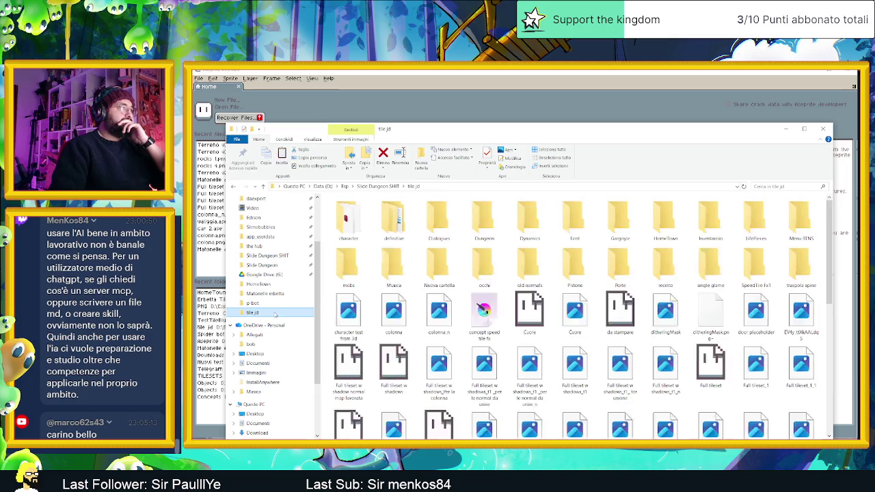
pyautogui.doubleClick(668, 222)
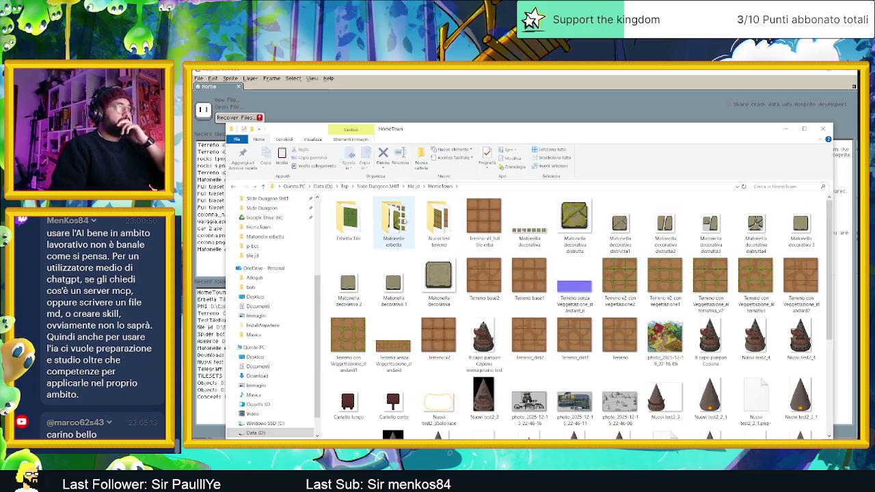
pyautogui.click(403, 220)
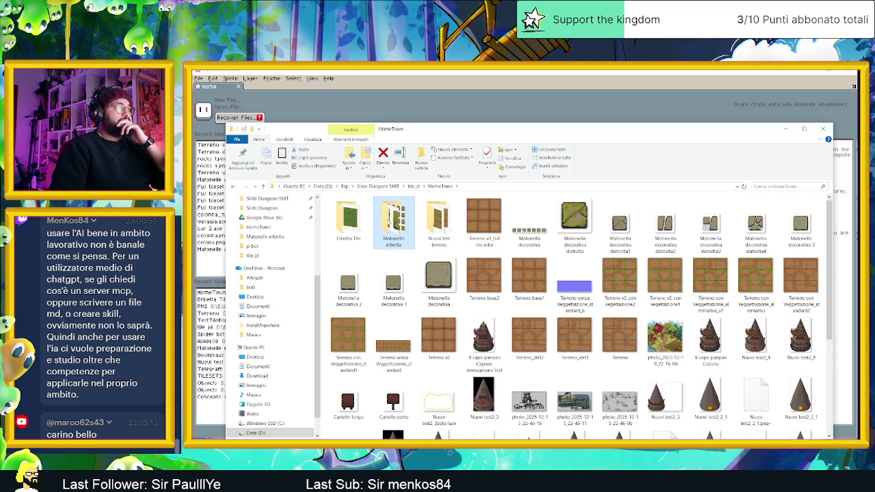
pyautogui.doubleClick(348, 218)
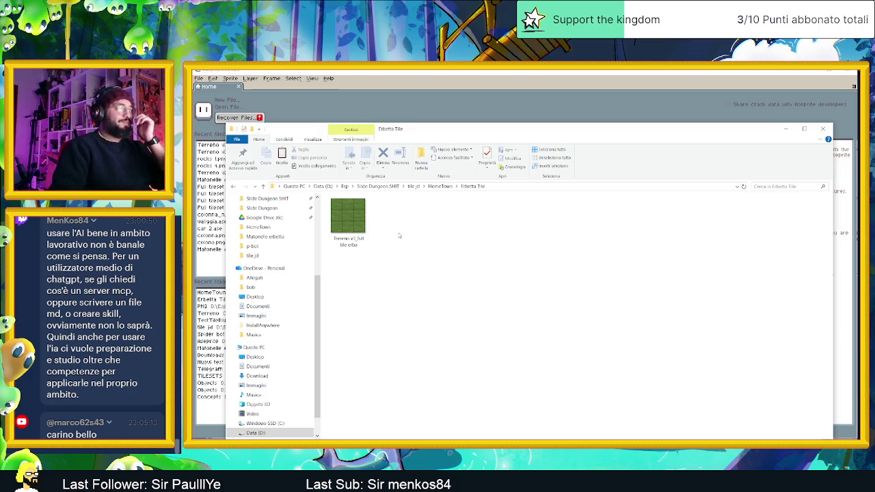
pyautogui.click(360, 224)
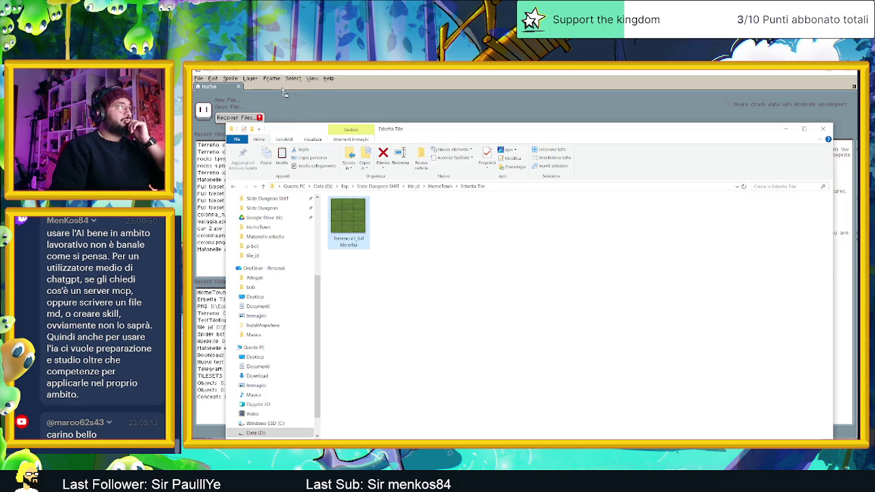
pyautogui.moveTo(348, 222); pyautogui.dragTo(285, 90)
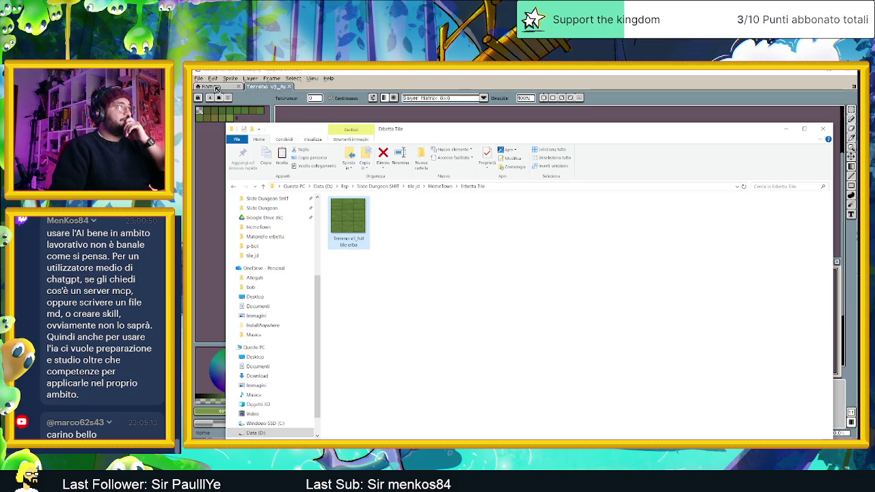
# Step: Briefly open the Matonelle decorative fullTileSet.png tileset, close it, and return to File Explorer
pyautogui.click(216, 90)
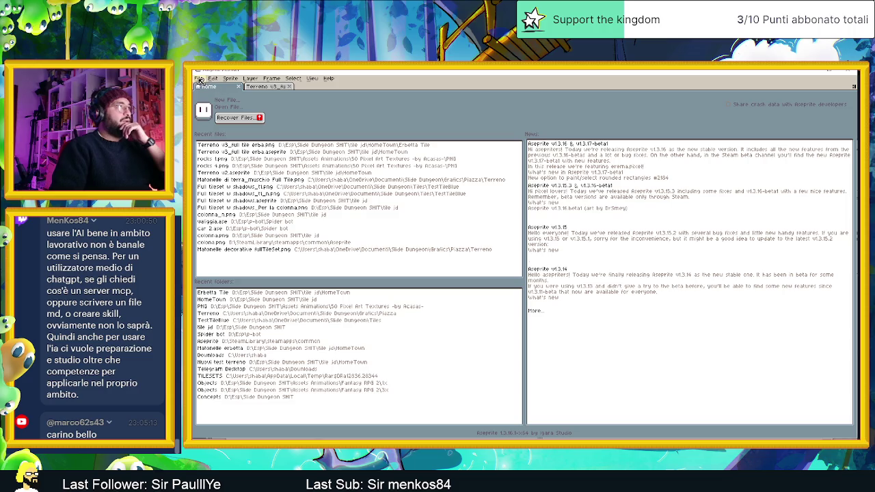
pyautogui.click(200, 79)
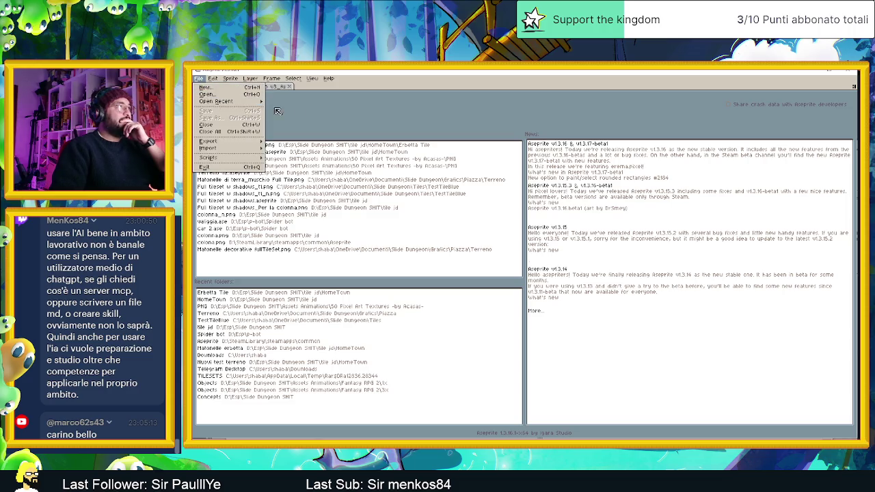
pyautogui.click(363, 111)
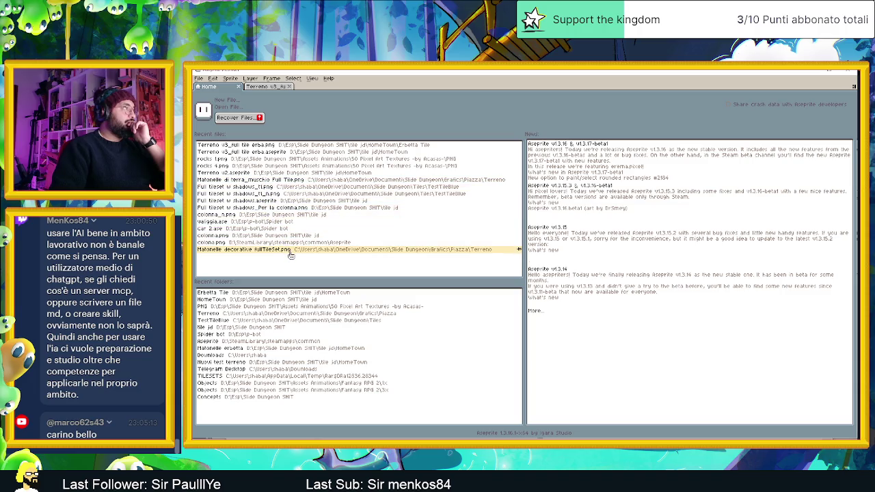
pyautogui.click(291, 250)
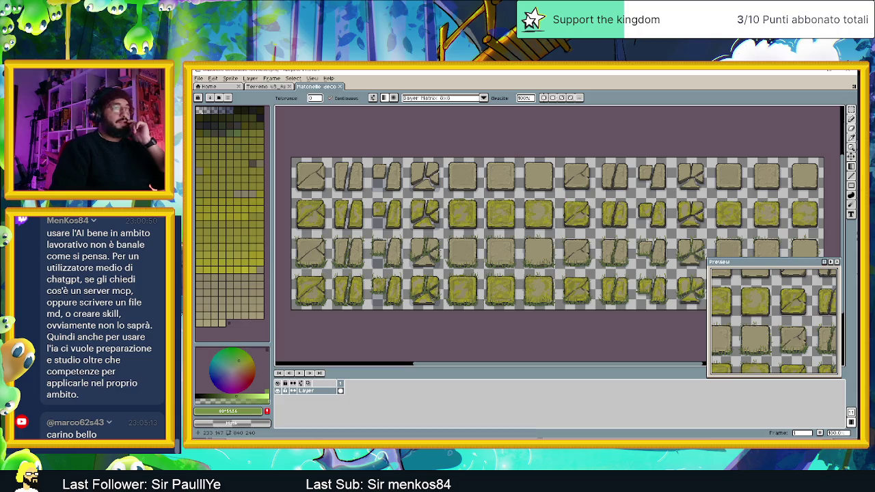
pyautogui.click(343, 87)
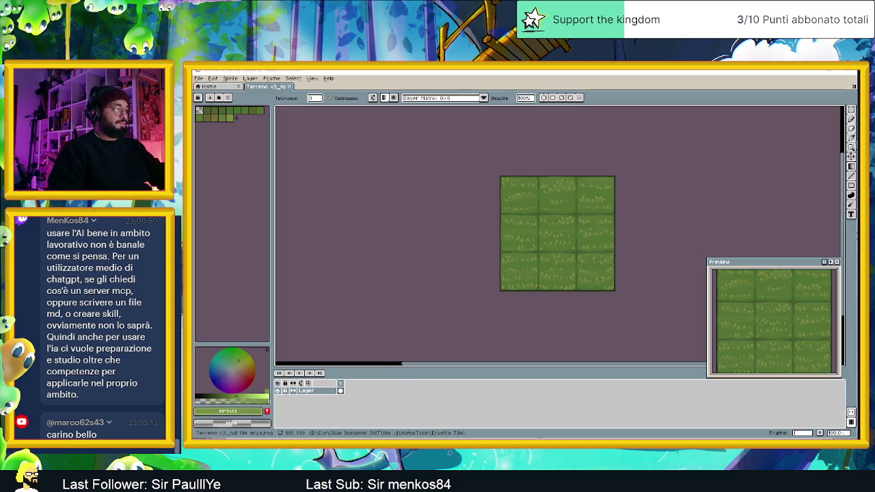
pyautogui.hotkey('alt', 'Tab')
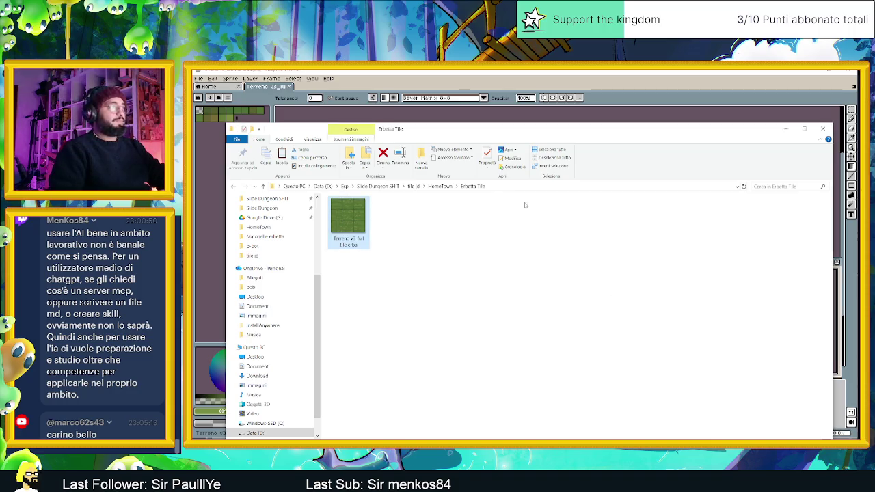
# Step: Open the Pavimento uno matonelle floor image from tile jd in Aseprite
pyautogui.click(378, 186)
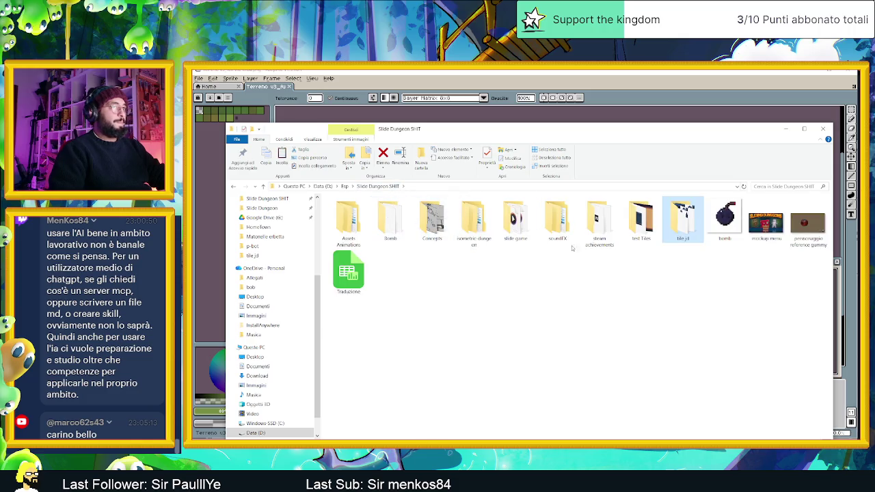
pyautogui.doubleClick(681, 226)
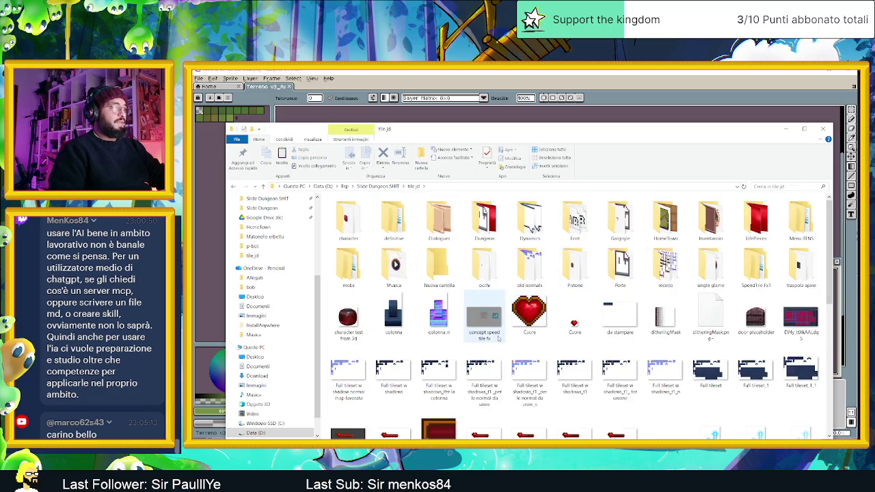
pyautogui.scroll(-3, 591, 318)
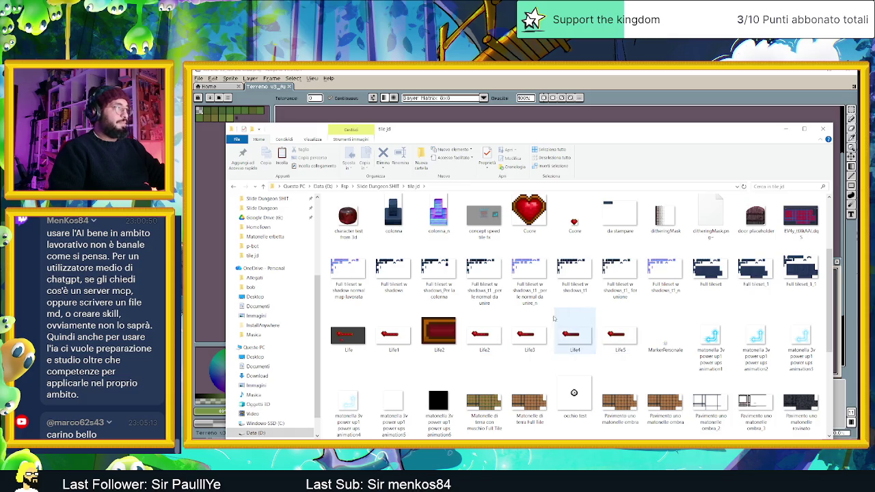
pyautogui.scroll(-3, 539, 321)
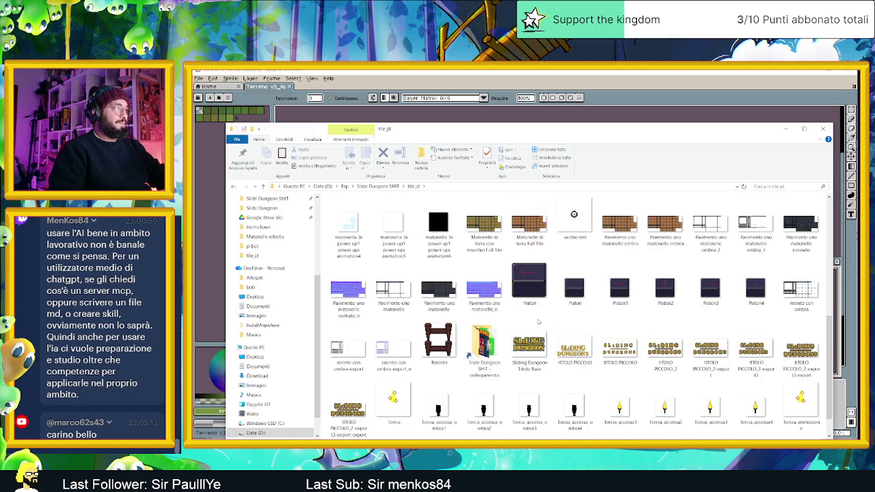
pyautogui.scroll(3, 538, 321)
pyautogui.scroll(-3, 408, 303)
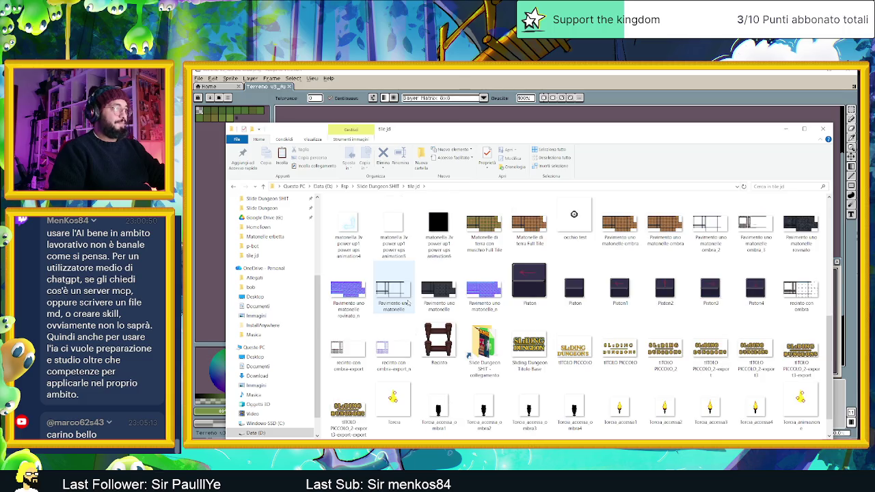
pyautogui.click(408, 304)
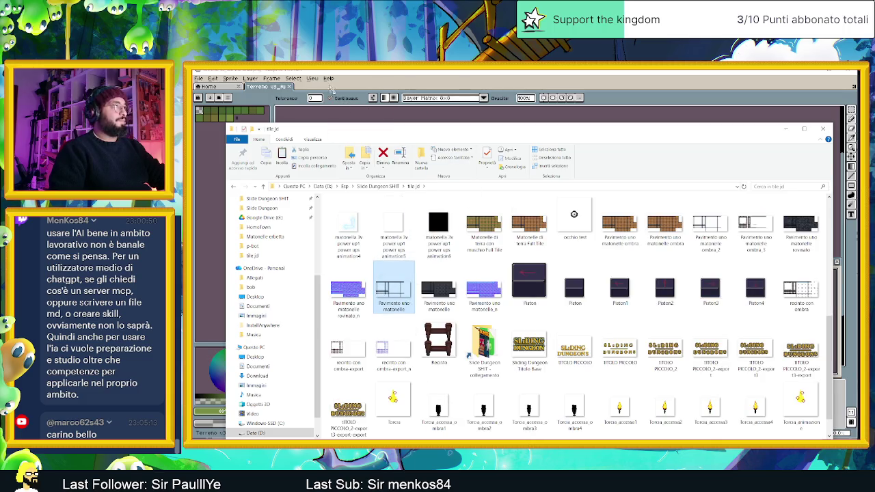
pyautogui.moveTo(330, 87); pyautogui.dragTo(331, 88)
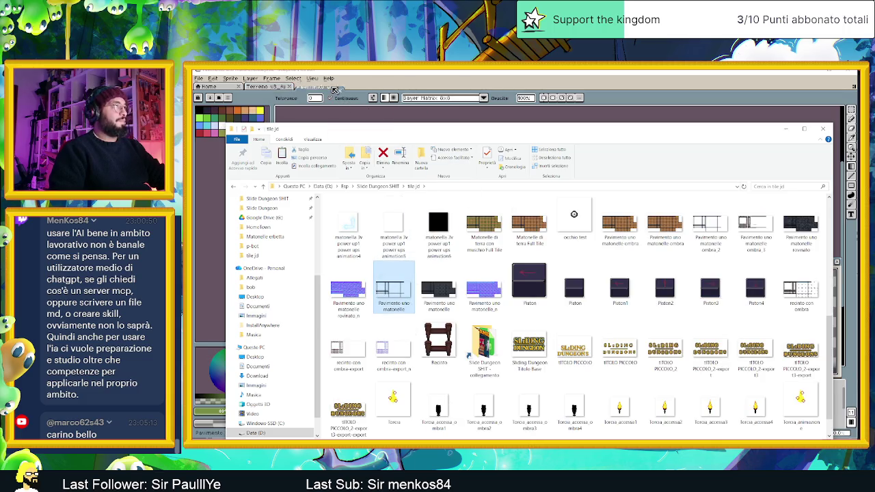
pyautogui.click(788, 128)
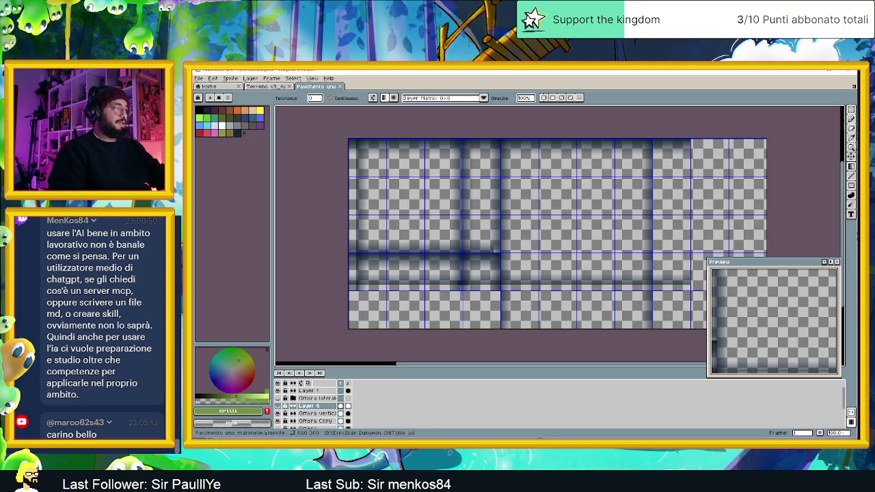
# Step: Open the ombra_2 shadow images past the animation notice, then close both floor and shadow tabs
pyautogui.hotkey('alt', 'Tab')
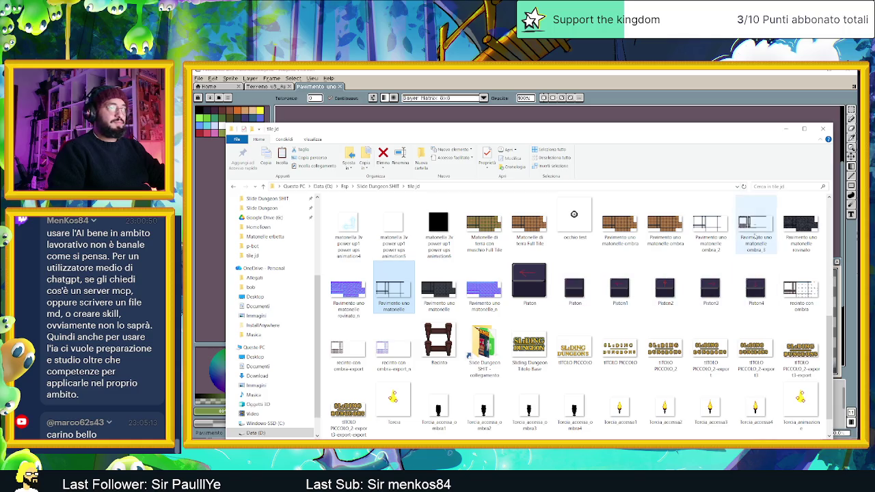
pyautogui.click(709, 224)
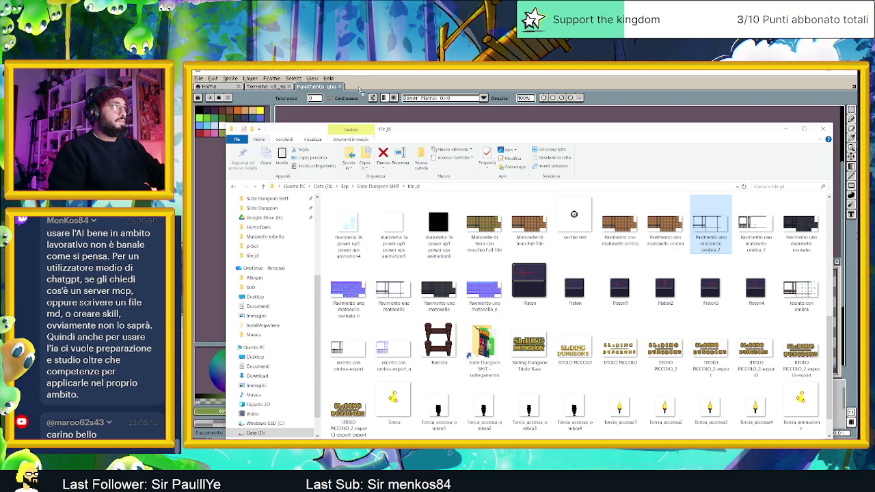
pyautogui.moveTo(358, 89); pyautogui.dragTo(343, 86)
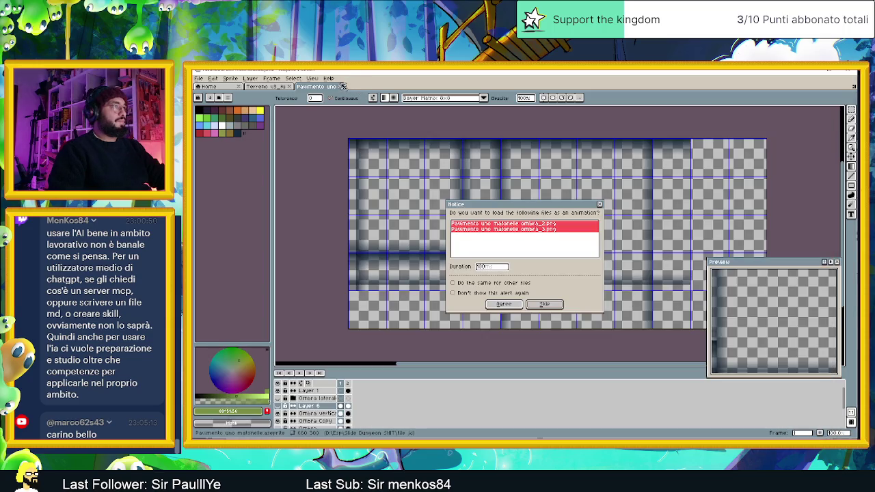
pyautogui.press('Return')
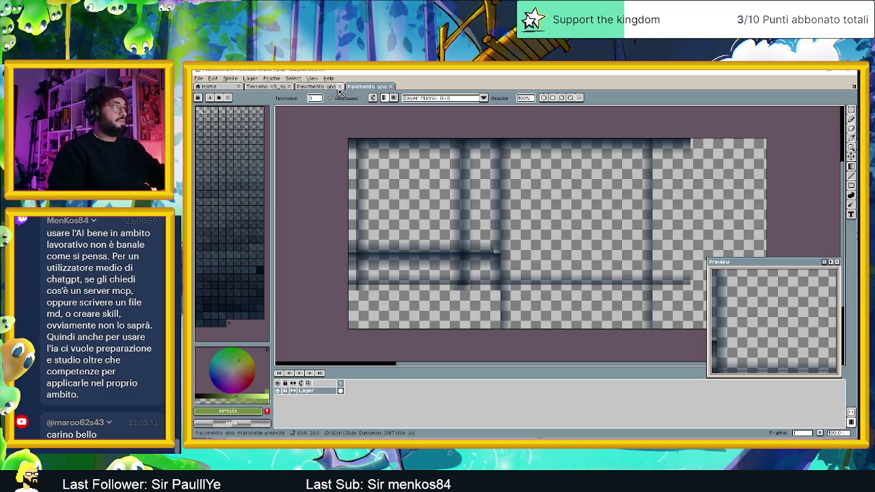
pyautogui.click(342, 87)
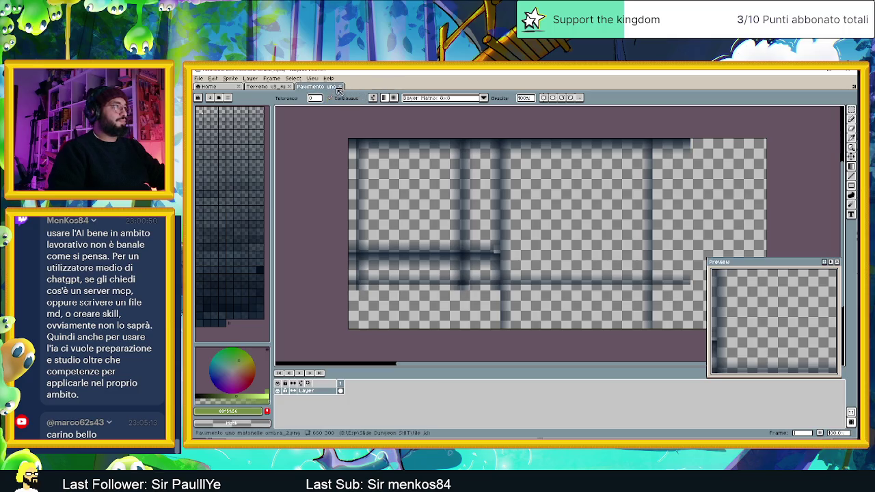
pyautogui.click(341, 86)
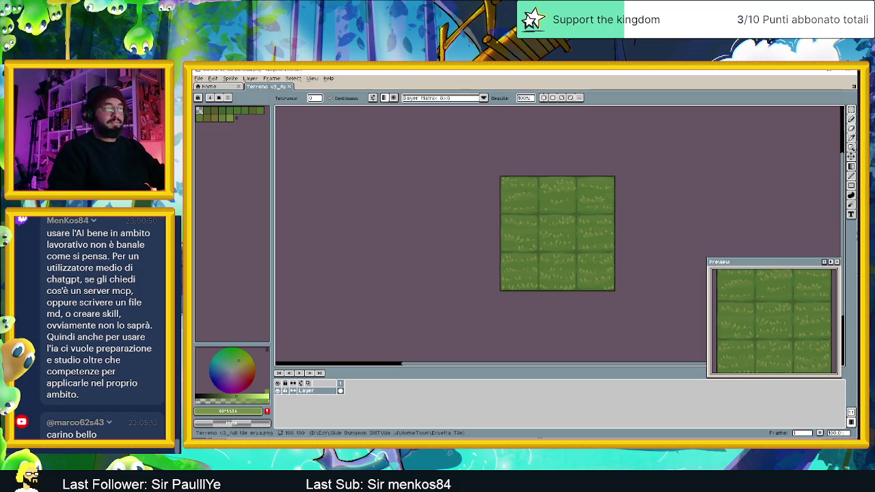
pyautogui.hotkey('alt', 'Tab')
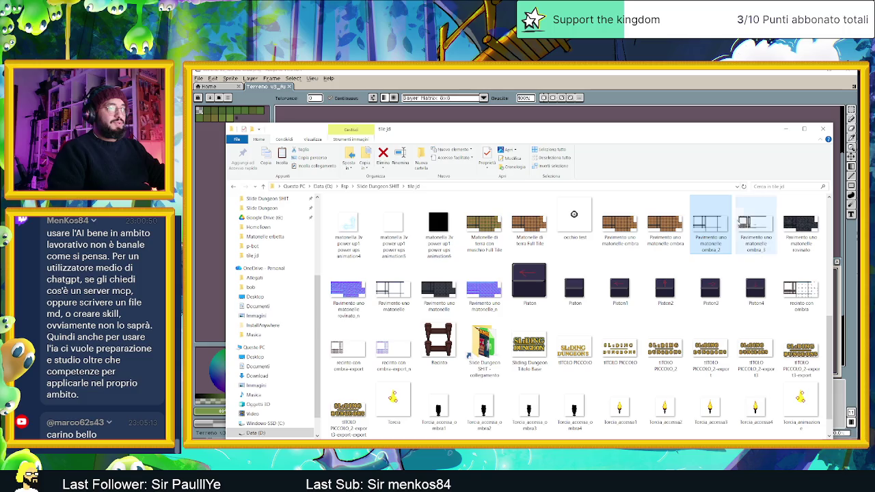
# Step: Open the 660×300 Pavimento uno matonelle ombra sprite and hide its Base layer
pyautogui.click(755, 225)
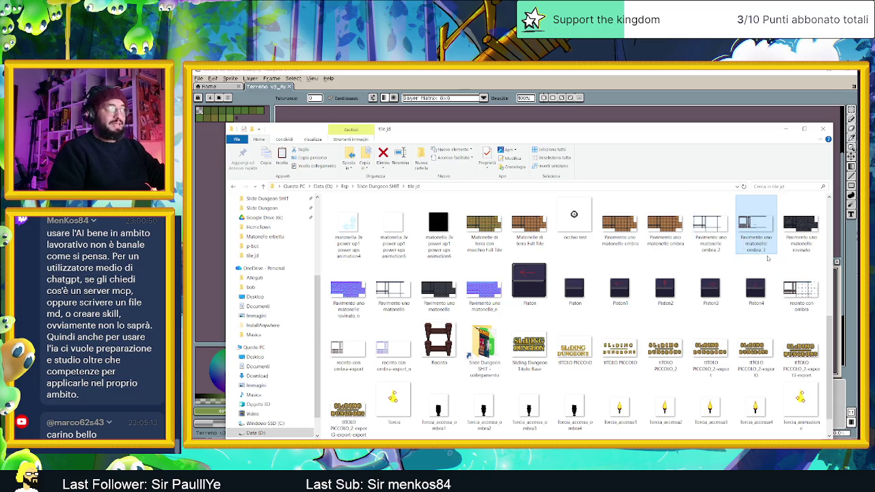
pyautogui.click(477, 222)
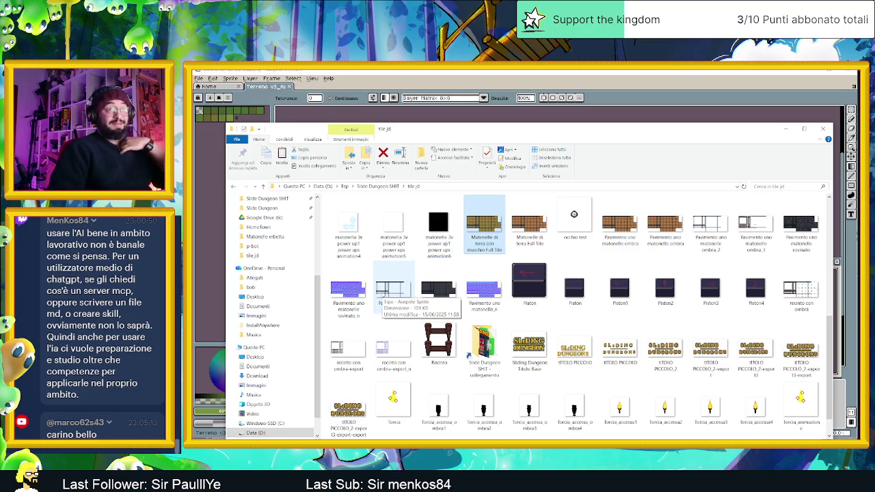
pyautogui.doubleClick(625, 231)
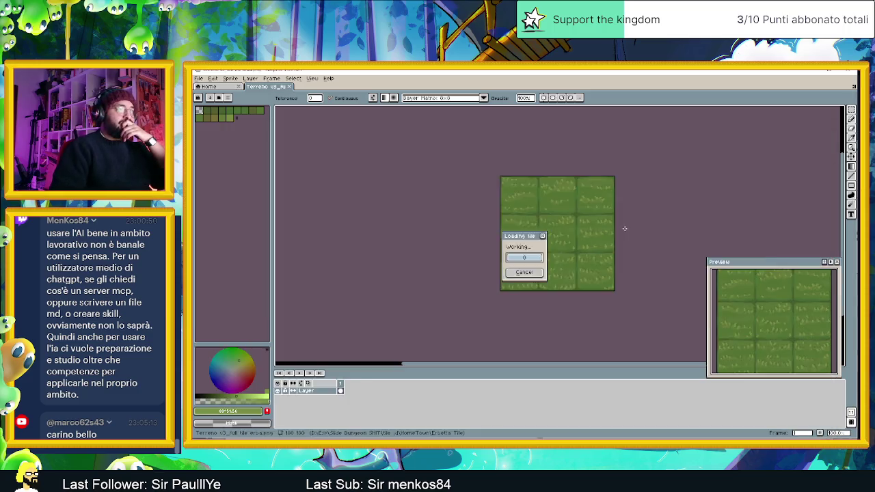
pyautogui.scroll(-1, 618, 230)
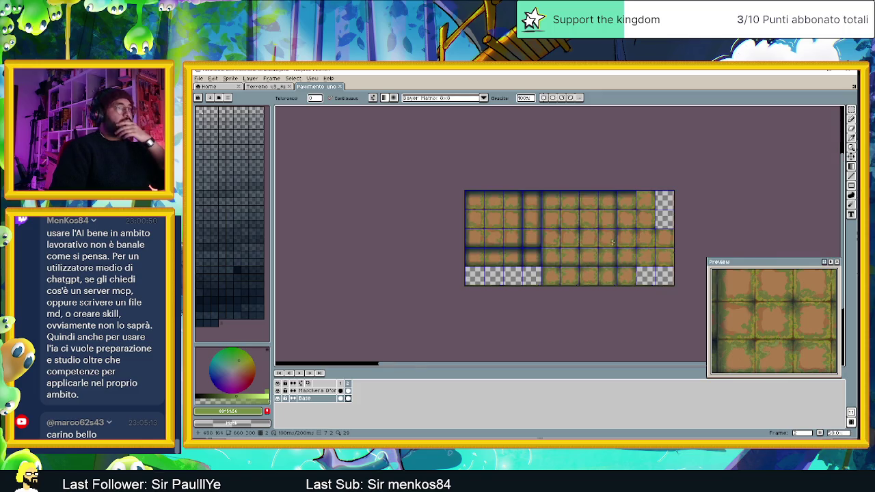
pyautogui.scroll(1, 615, 239)
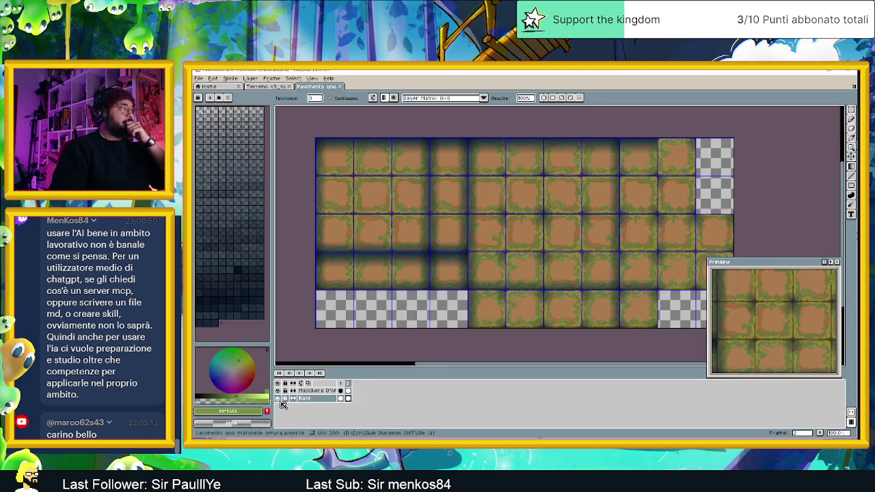
pyautogui.click(277, 399)
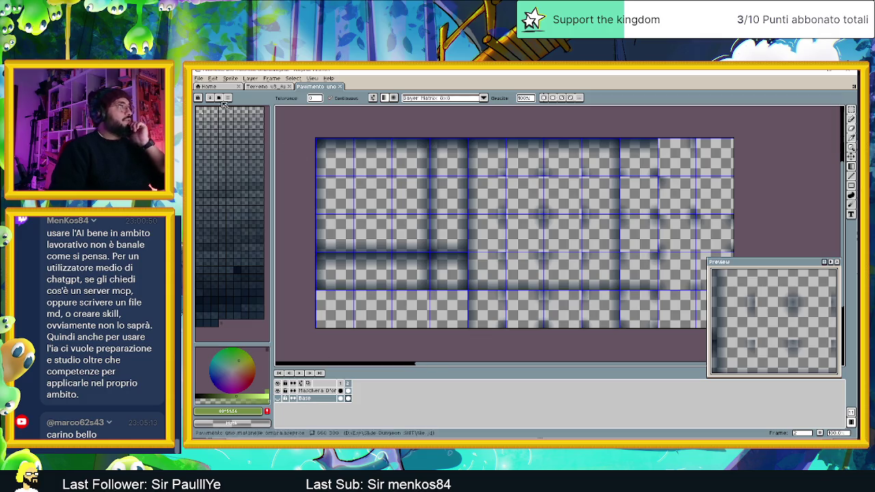
# Step: Export the visible shadow-only layers as Ombra pavimento.png, then bring File Explorer forward
pyautogui.click(202, 80)
pyautogui.moveTo(210, 141)
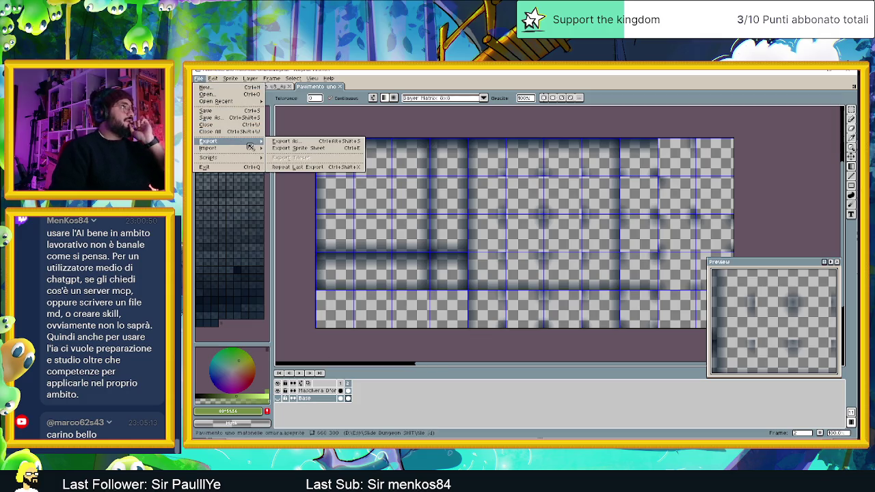
pyautogui.click(291, 142)
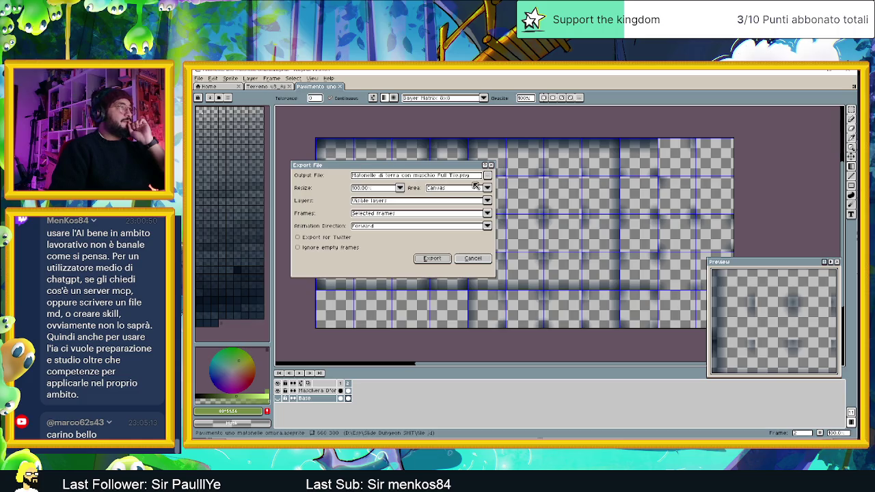
pyautogui.click(459, 176)
pyautogui.moveTo(459, 177); pyautogui.dragTo(337, 179)
pyautogui.press('BackSpace')
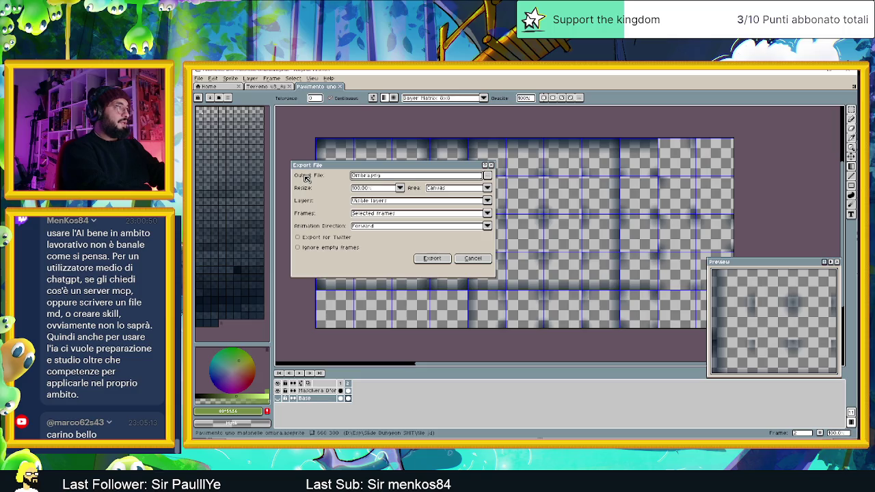
pyautogui.write('pavimento')
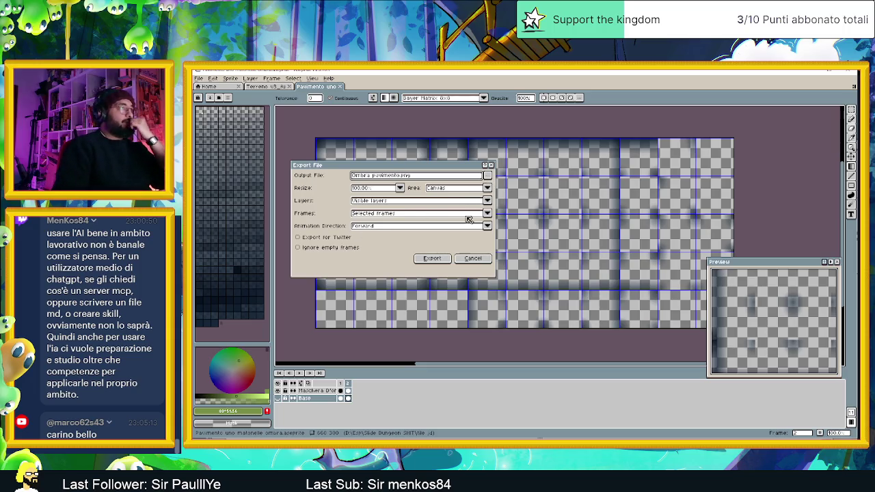
pyautogui.click(441, 259)
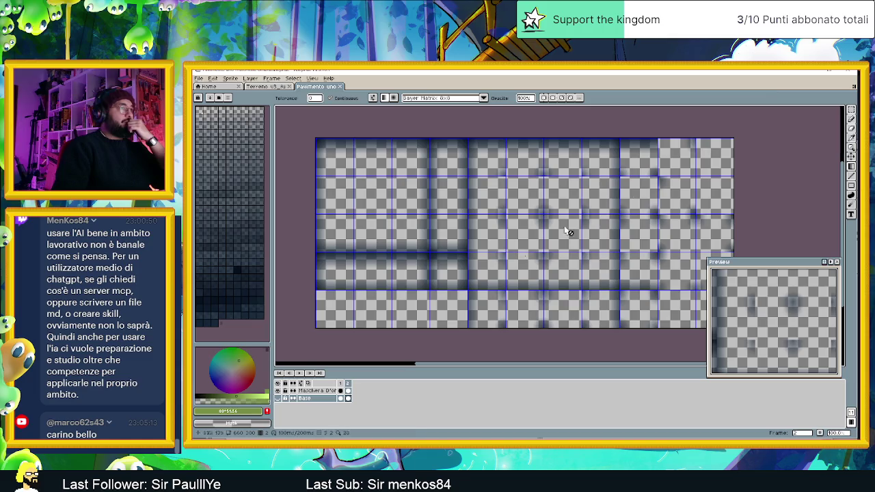
pyautogui.click(829, 71)
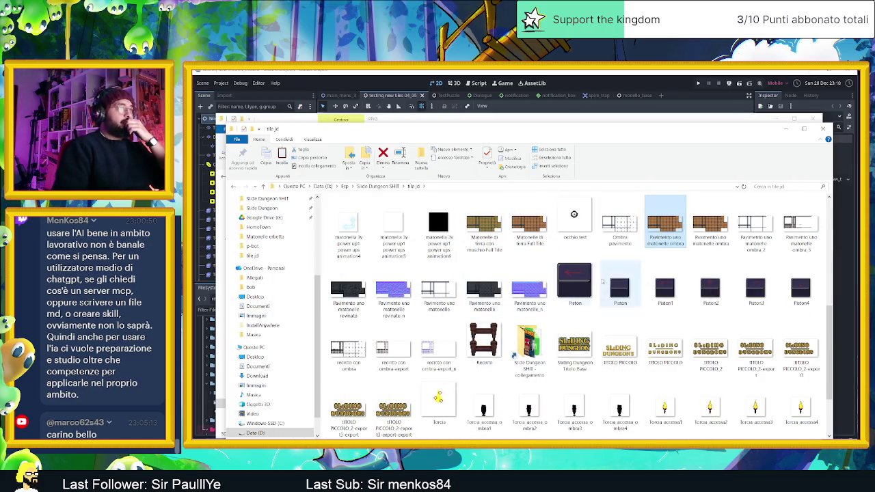
# Step: Open Ombra pavimento.png from File Explorer and close the layered Pavimento uno sprite
pyautogui.click(618, 226)
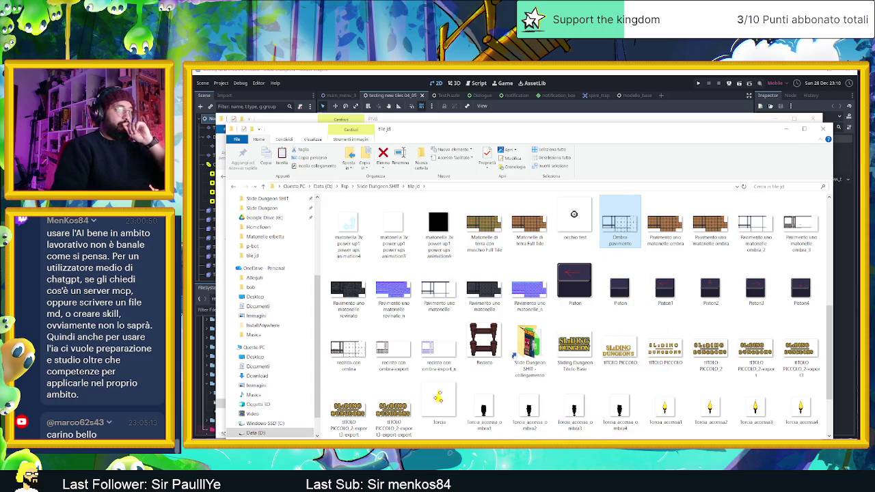
pyautogui.doubleClick(438, 398)
pyautogui.hotkey('ctrl', 'w')
pyautogui.press('Return')
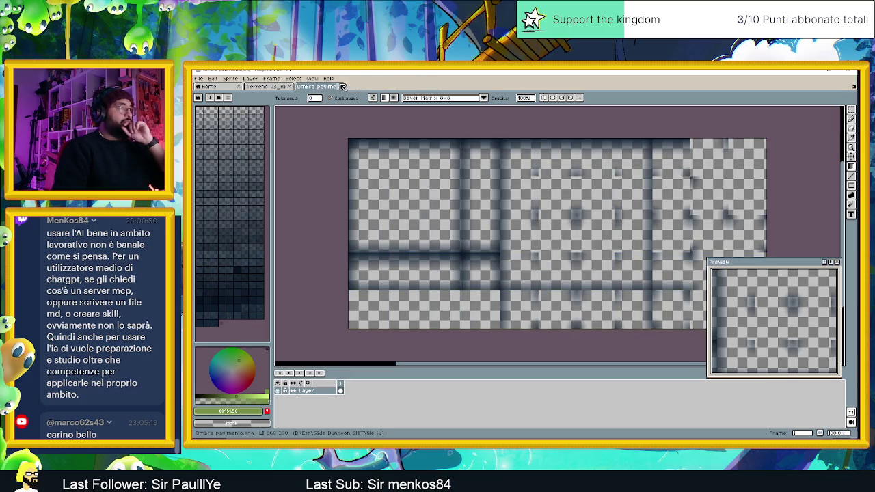
# Step: Set the grid size to 30 in Grid Settings
pyautogui.click(292, 78)
pyautogui.moveTo(312, 78)
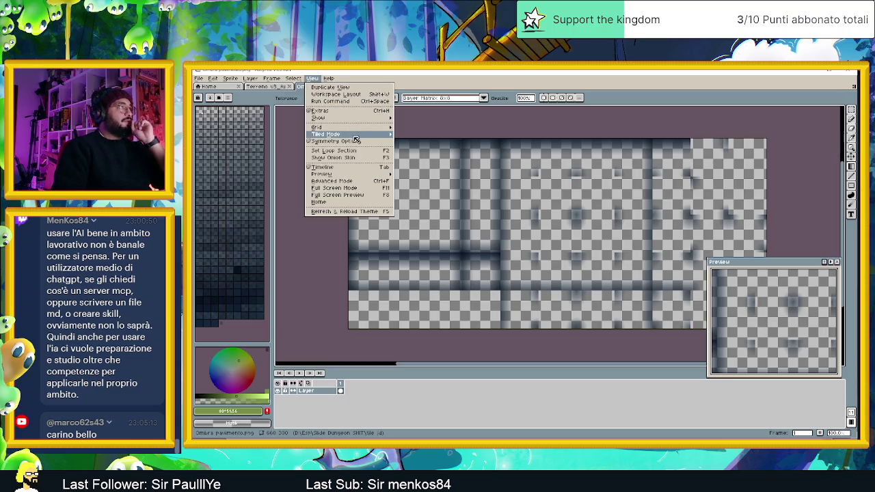
pyautogui.click(418, 128)
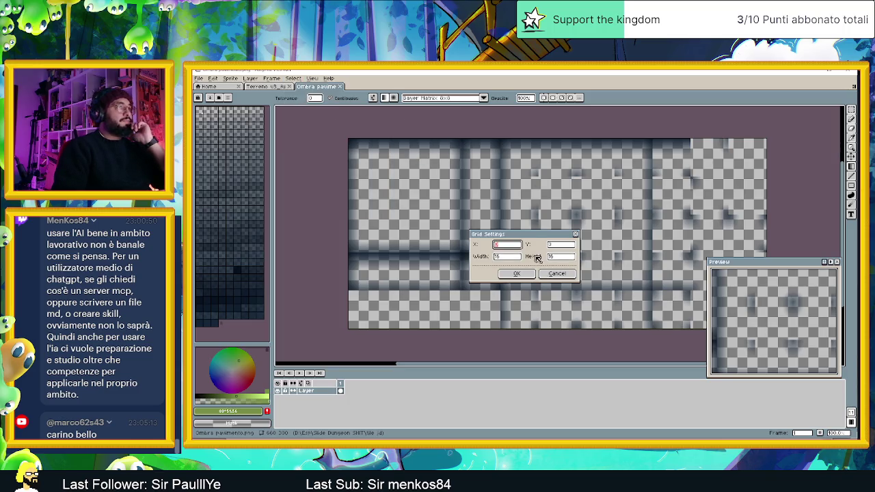
pyautogui.write('30')
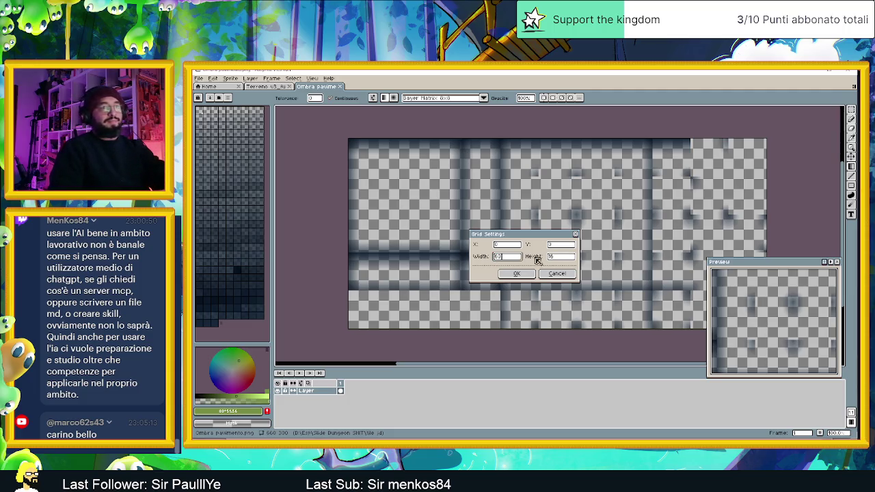
pyautogui.click(521, 274)
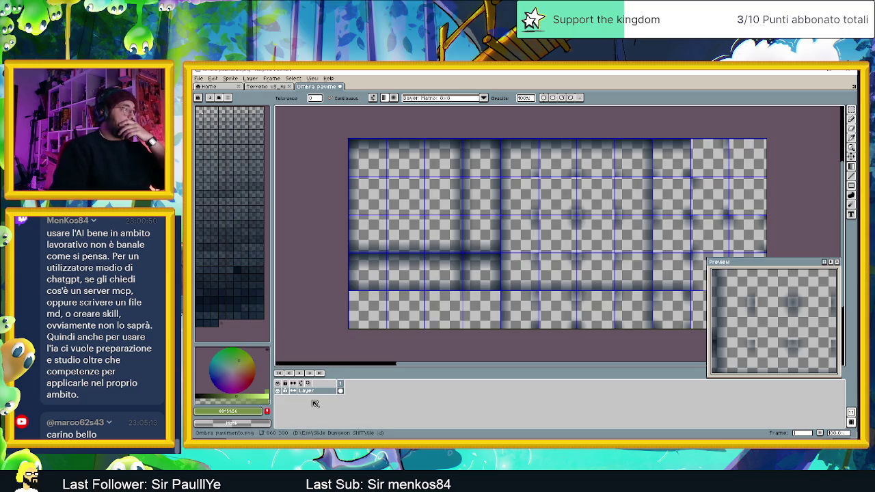
# Step: Add an empty Layer 1 and move it beneath the shadow layer
pyautogui.rightClick(314, 390)
pyautogui.click(379, 388)
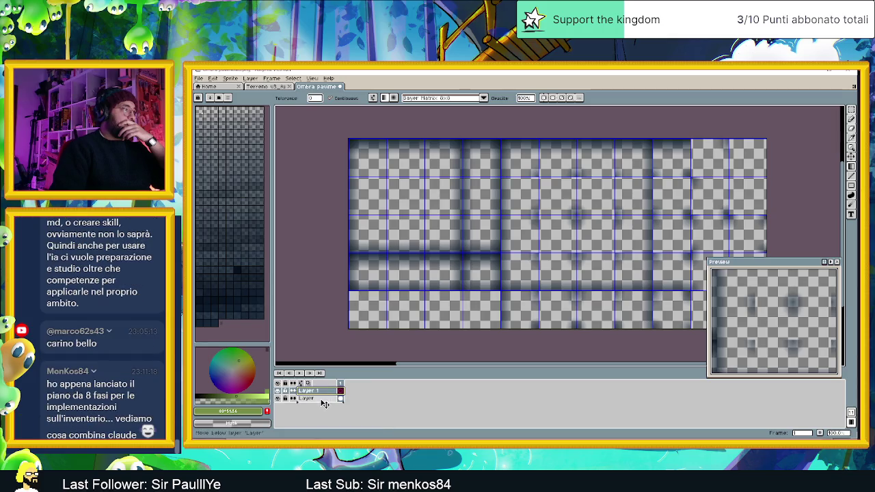
pyautogui.moveTo(328, 391); pyautogui.dragTo(328, 400)
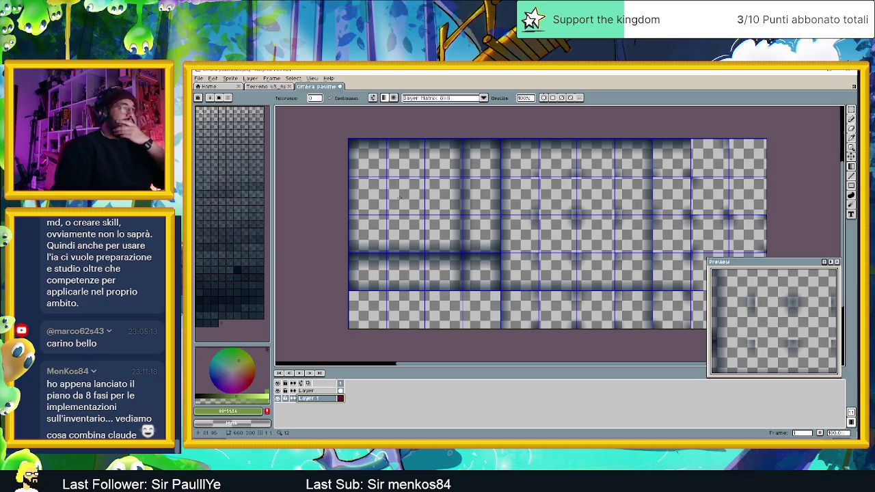
pyautogui.scroll(1, 358, 152)
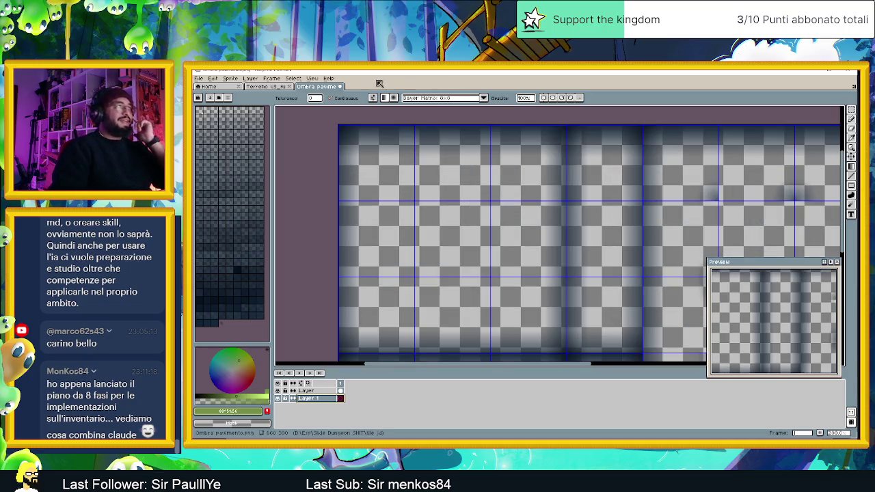
pyautogui.click(272, 88)
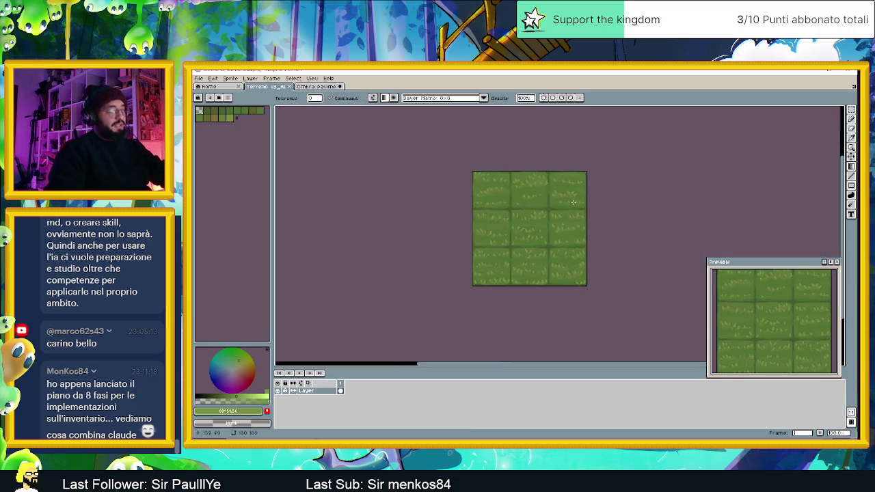
# Step: Copy the whole grass terrain tile and paste it into the shadow sheet's top-left block
pyautogui.hotkey('ctrl', 'a')
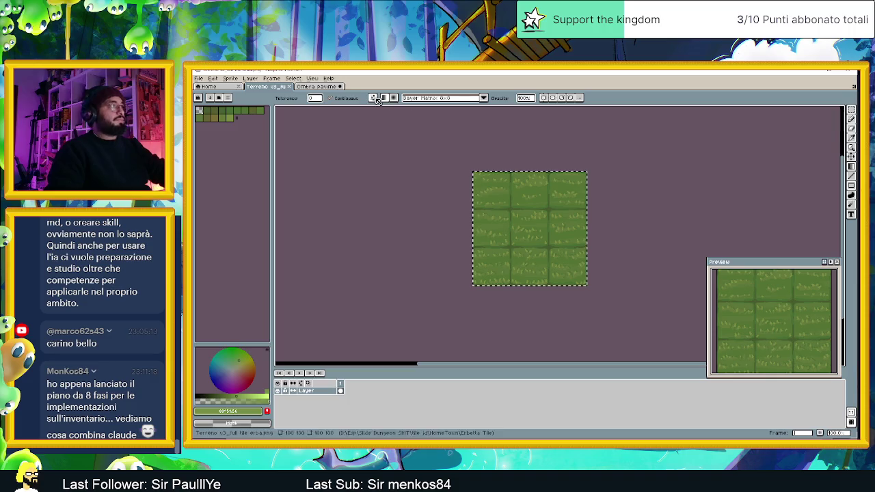
pyautogui.click(306, 88)
pyautogui.hotkey('ctrl', 'v')
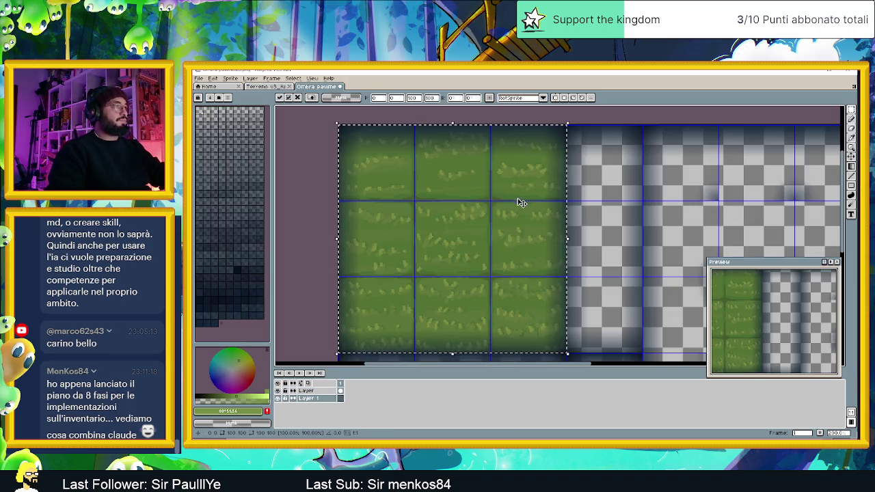
pyautogui.click(642, 175)
# Step: Select the top row of the pasted grass tiles
pyautogui.scroll(-1, 660, 219)
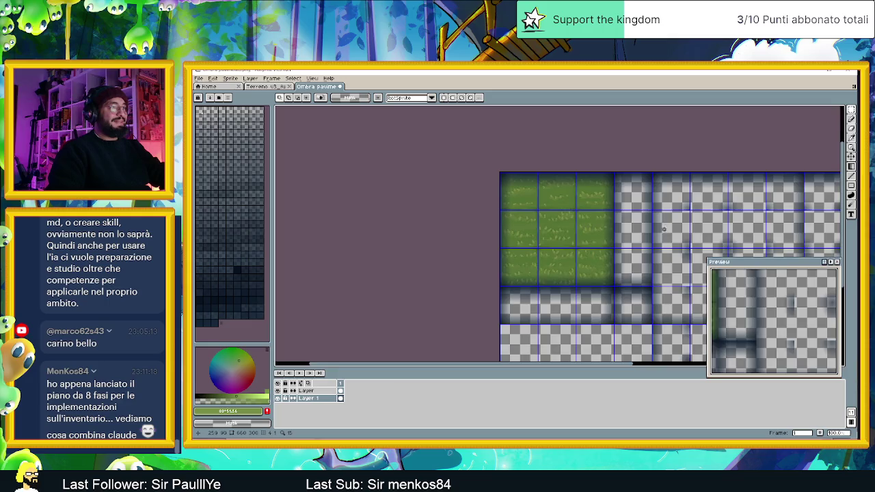
pyautogui.moveTo(663, 228); pyautogui.dragTo(554, 179)
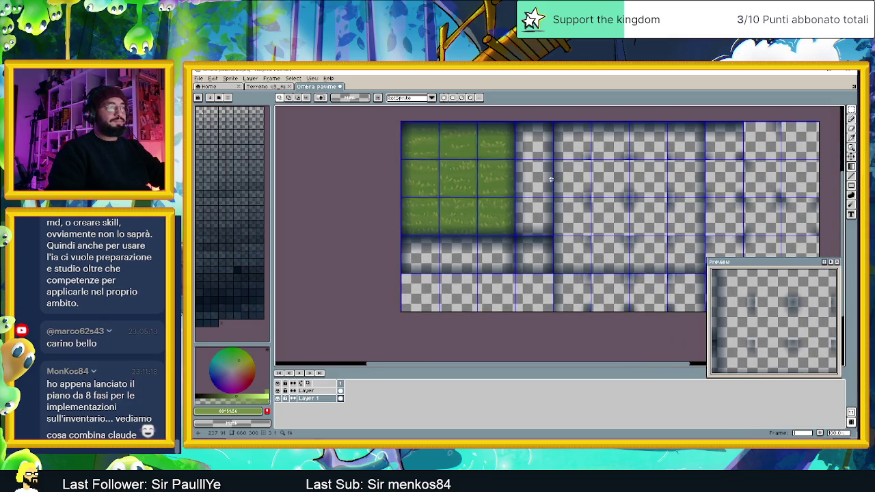
pyautogui.scroll(1, 468, 175)
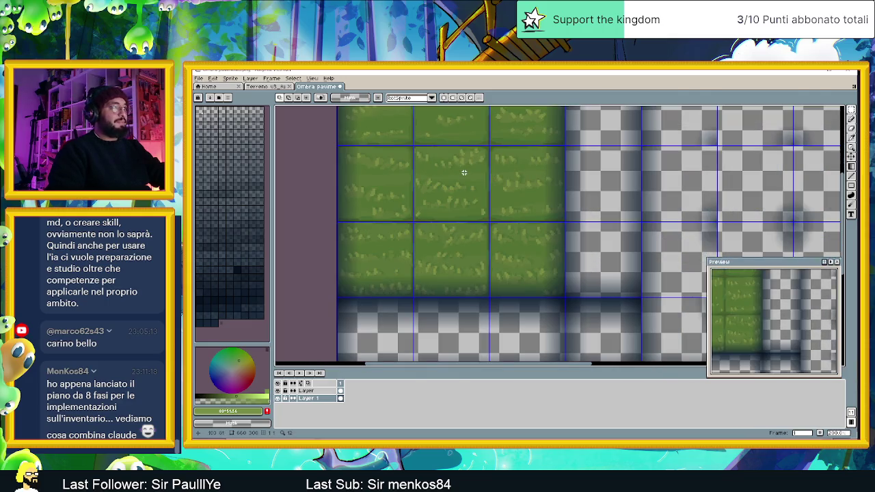
pyautogui.scroll(2, 458, 167)
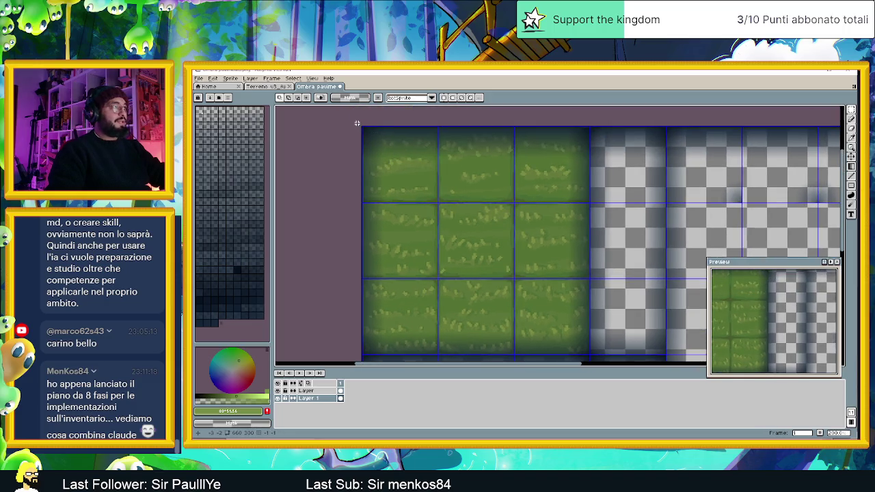
pyautogui.moveTo(355, 123)
pyautogui.mouseDown()
pyautogui.moveTo(439, 162)
pyautogui.moveTo(588, 202)
pyautogui.mouseUp()
pyautogui.scroll(2, 564, 180)
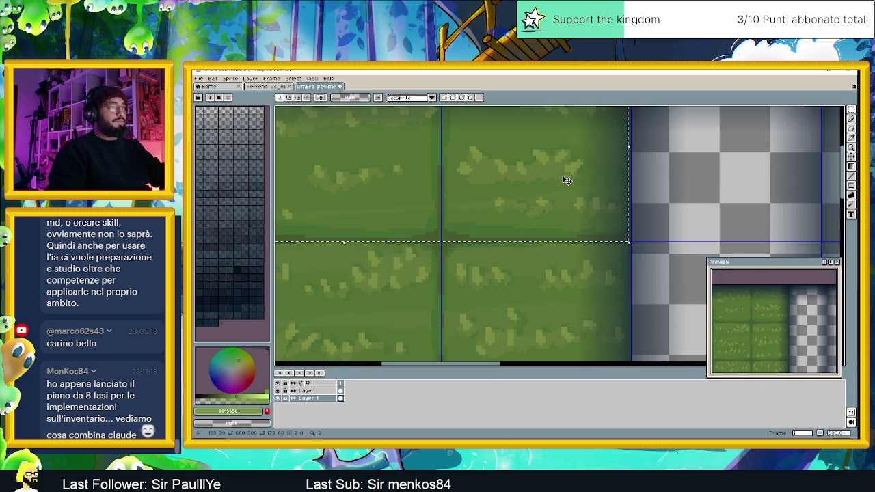
pyautogui.click(654, 176)
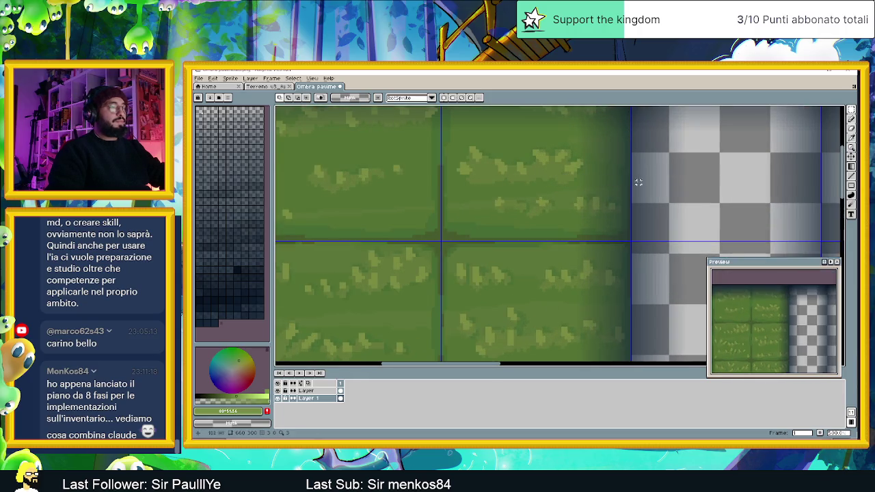
pyautogui.scroll(-1, 635, 179)
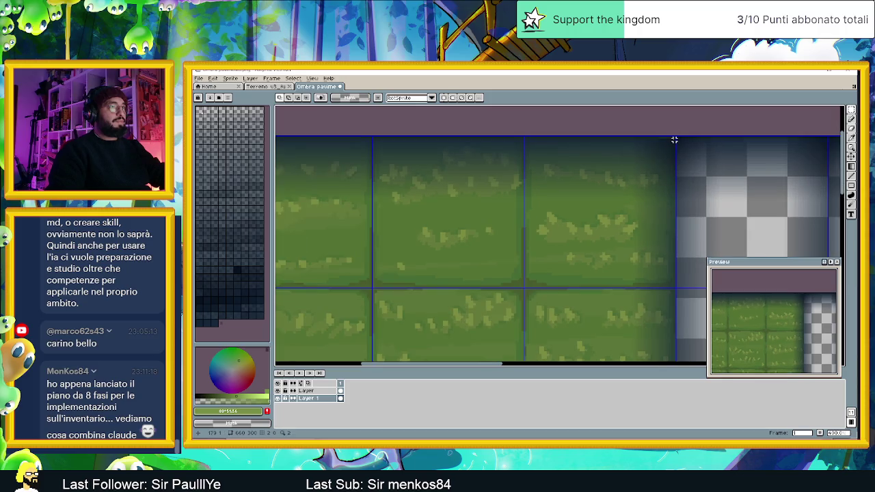
pyautogui.moveTo(674, 136)
pyautogui.mouseDown()
pyautogui.moveTo(276, 286)
pyautogui.moveTo(332, 287)
pyautogui.mouseUp()
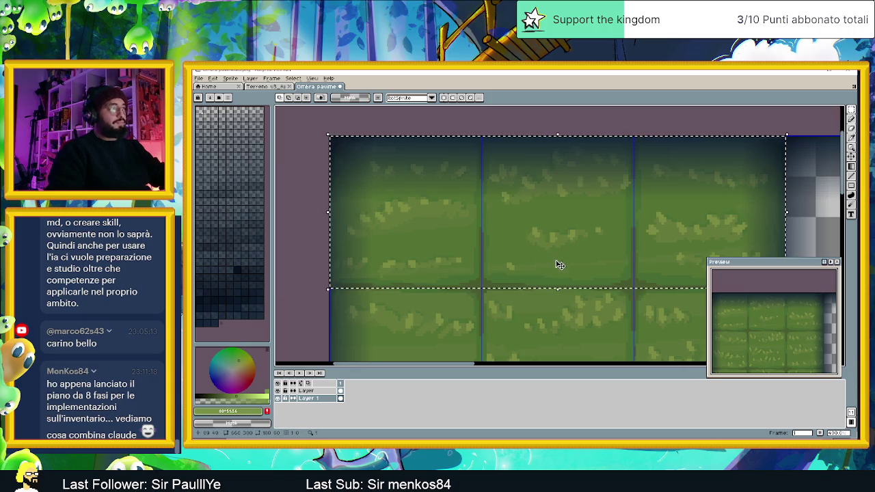
# Step: Paste a copy of the grass row and move it one tile row down
pyautogui.scroll(-1, 566, 279)
pyautogui.scroll(-1, 460, 293)
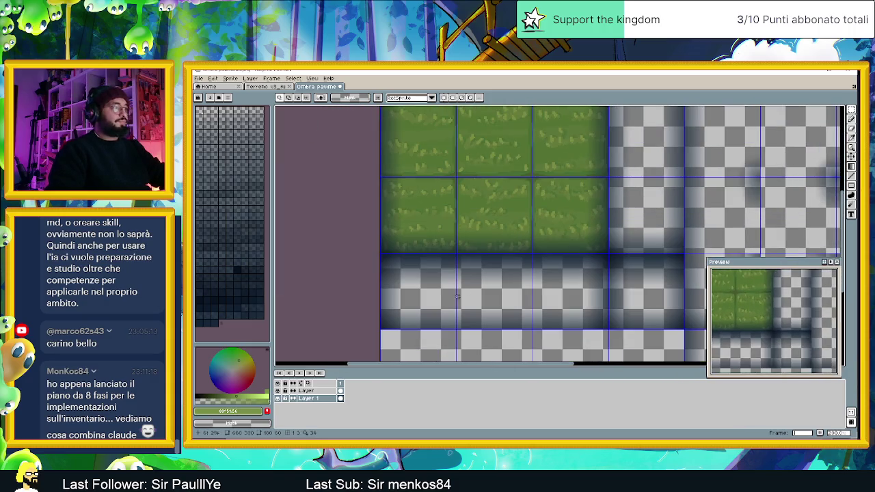
pyautogui.hotkey('ctrl', 'v')
pyautogui.moveTo(507, 260); pyautogui.dragTo(527, 289)
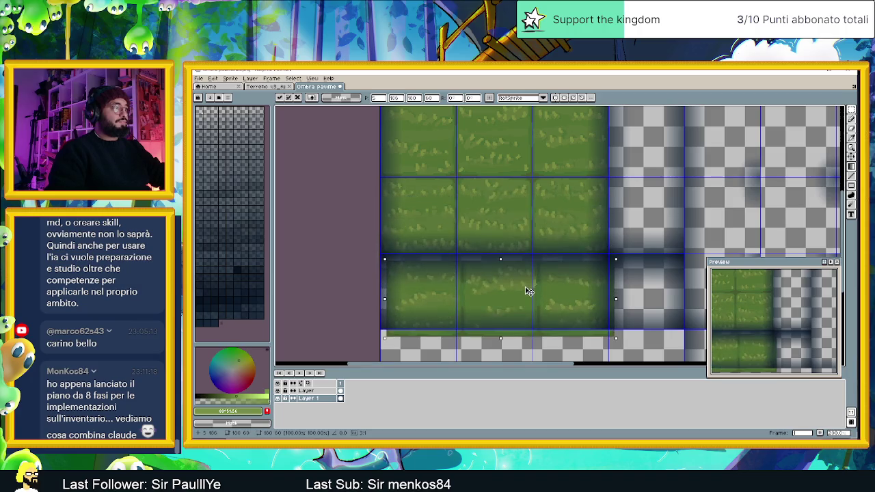
# Step: Marquee-select a single grass tile from the grass block
pyautogui.scroll(2, 421, 279)
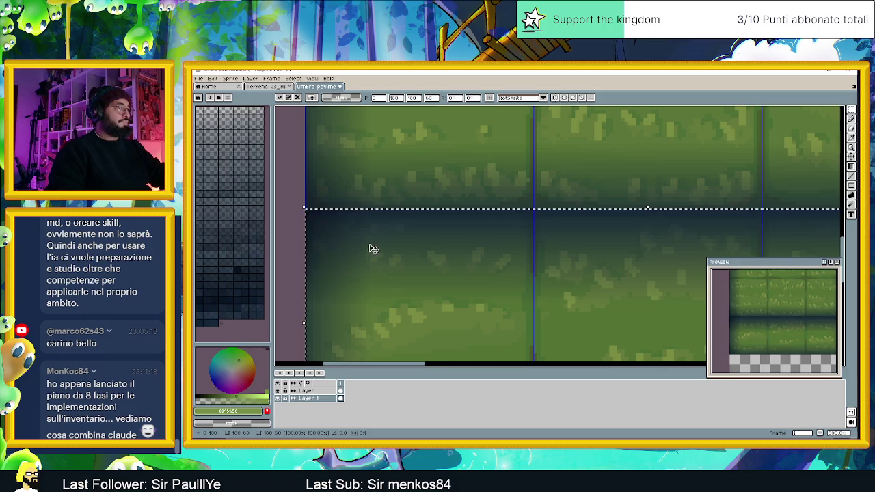
pyautogui.scroll(-1, 538, 273)
pyautogui.scroll(-1, 597, 280)
pyautogui.moveTo(652, 283)
pyautogui.mouseDown()
pyautogui.moveTo(471, 279)
pyautogui.moveTo(506, 256)
pyautogui.mouseUp()
pyautogui.scroll(-1, 484, 219)
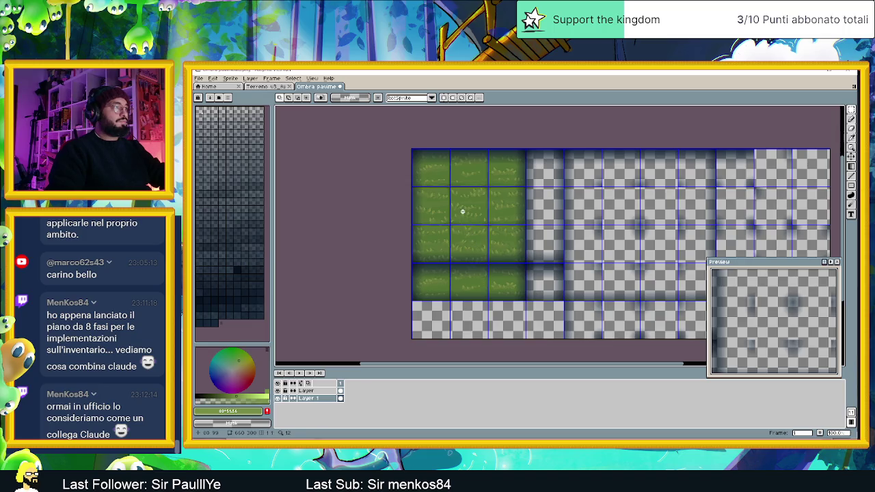
pyautogui.scroll(1, 462, 212)
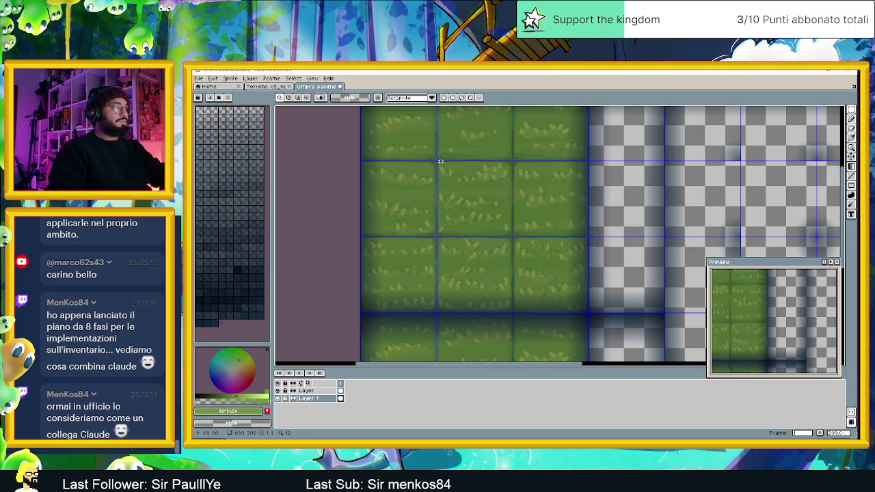
pyautogui.scroll(1, 440, 160)
pyautogui.moveTo(432, 160); pyautogui.dragTo(582, 311)
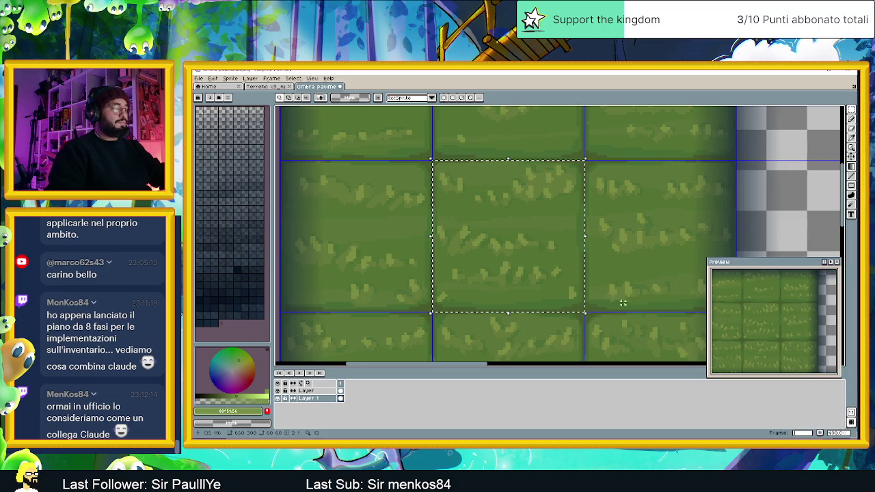
pyautogui.scroll(-2, 625, 299)
pyautogui.scroll(1, 625, 299)
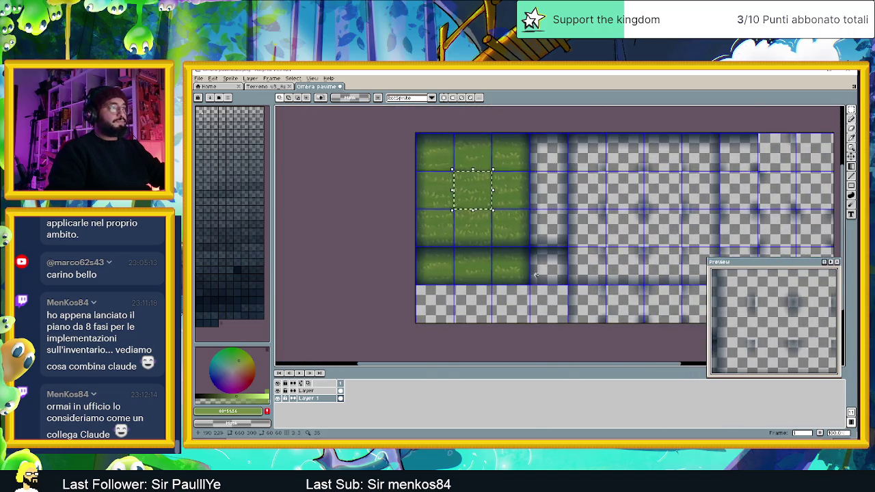
# Step: Paste the grass tile into the empty corner square beside the lower grass row
pyautogui.scroll(1, 549, 268)
pyautogui.hotkey('ctrl', 'v')
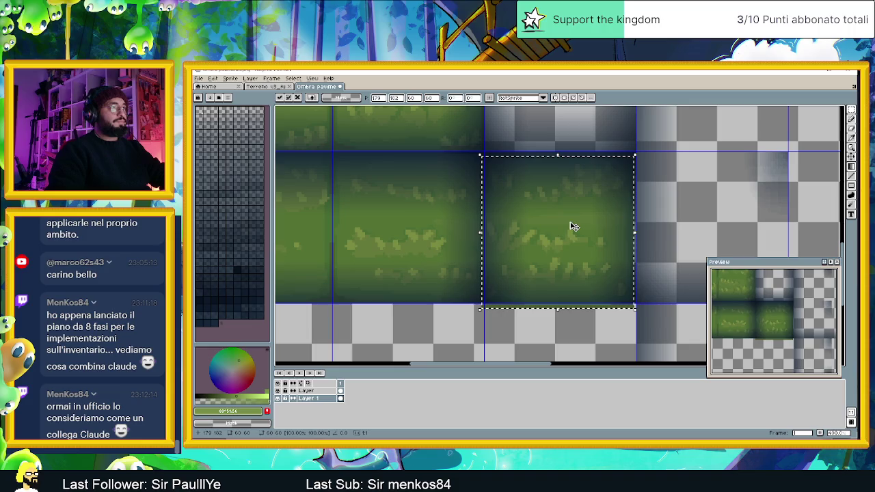
pyautogui.moveTo(570, 234); pyautogui.dragTo(572, 226)
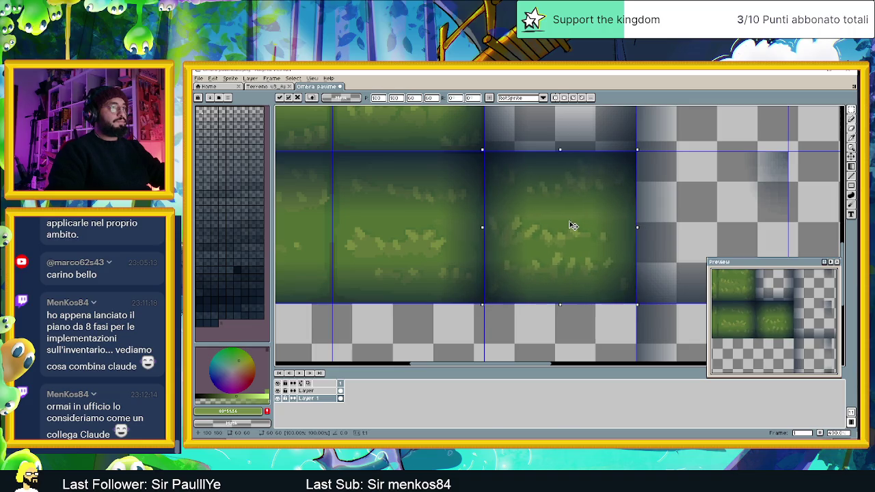
pyautogui.click(596, 322)
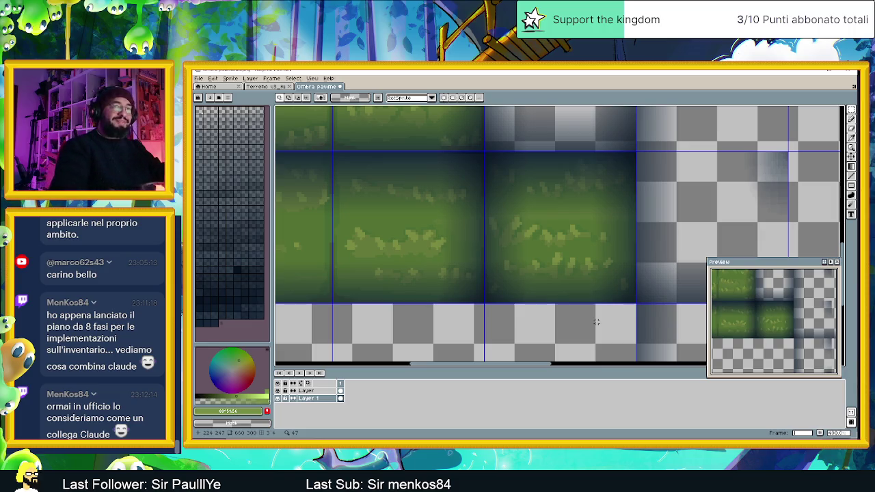
# Step: Select the third column of grass tiles
pyautogui.scroll(-1, 596, 322)
pyautogui.scroll(-1, 560, 260)
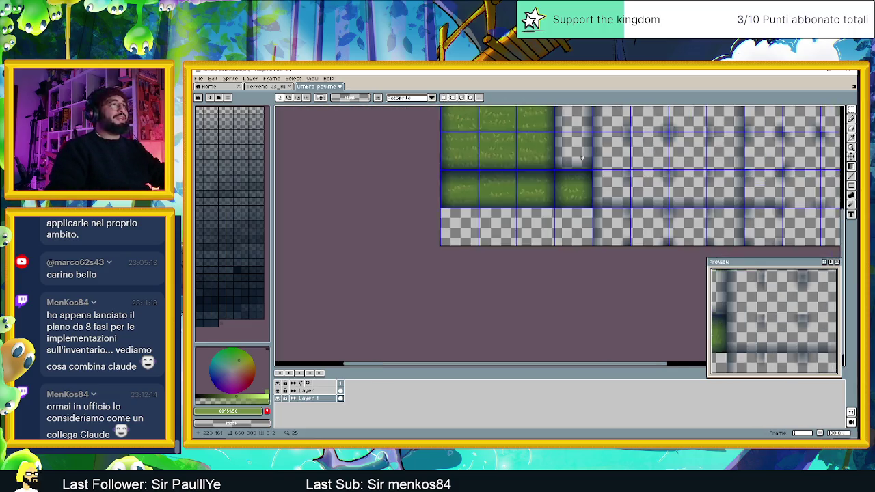
pyautogui.scroll(-1, 542, 208)
pyautogui.scroll(2, 540, 222)
pyautogui.scroll(1, 538, 226)
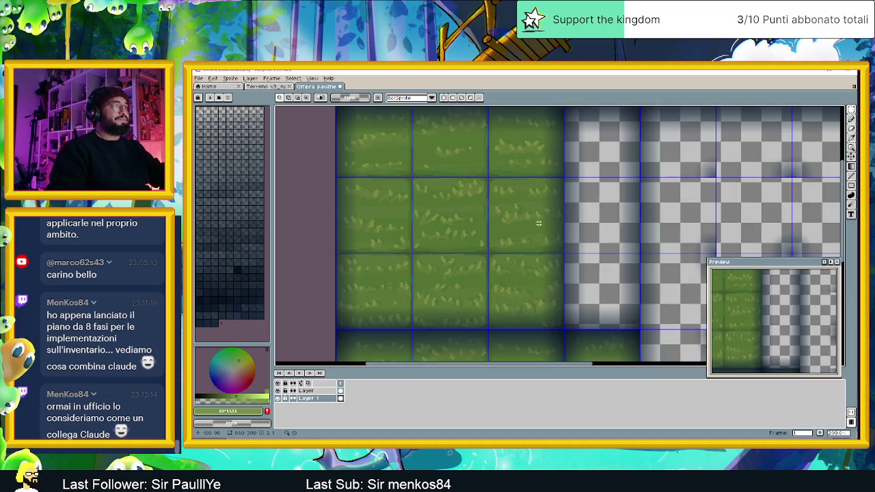
pyautogui.moveTo(557, 149)
pyautogui.mouseDown()
pyautogui.moveTo(563, 184)
pyautogui.moveTo(574, 176)
pyautogui.mouseUp()
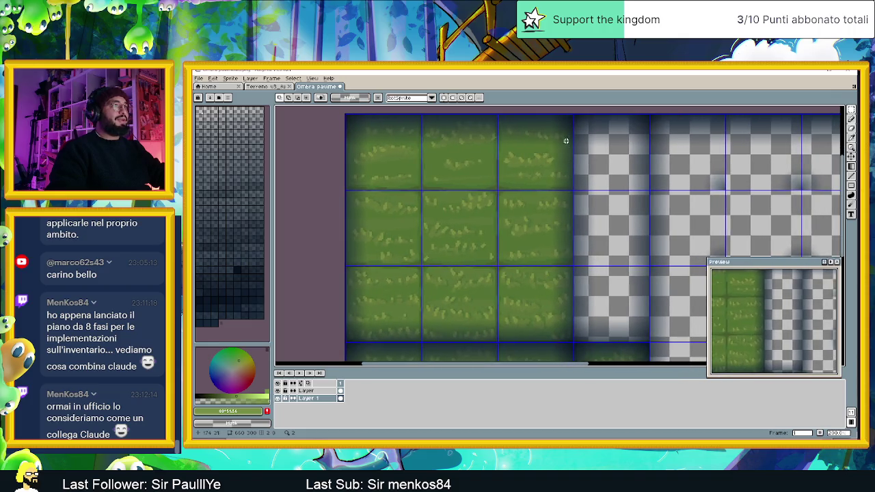
pyautogui.moveTo(572, 116); pyautogui.dragTo(499, 340)
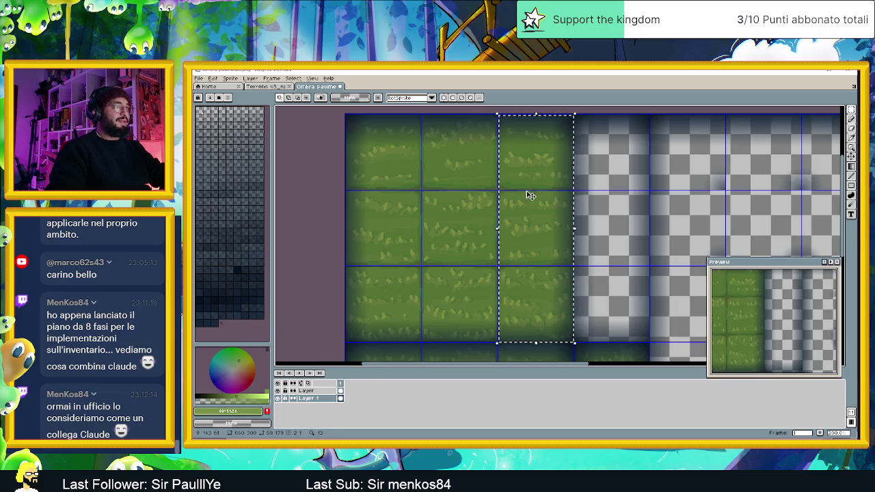
pyautogui.scroll(2, 527, 205)
pyautogui.moveTo(537, 132); pyautogui.dragTo(528, 268)
pyautogui.scroll(1, 622, 225)
pyautogui.scroll(1, 656, 205)
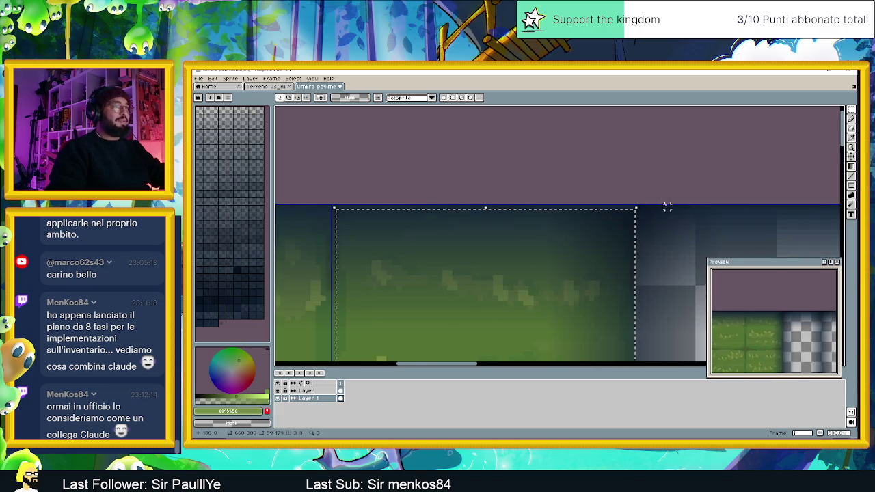